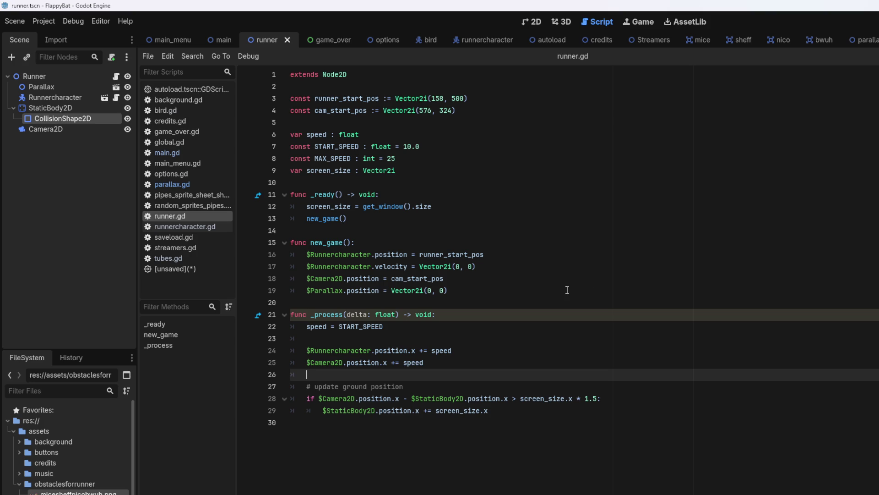
# - Add print($Camera2D.position) on line 30 at the end of _process, then save and run the game
pyautogui.click(347, 338)
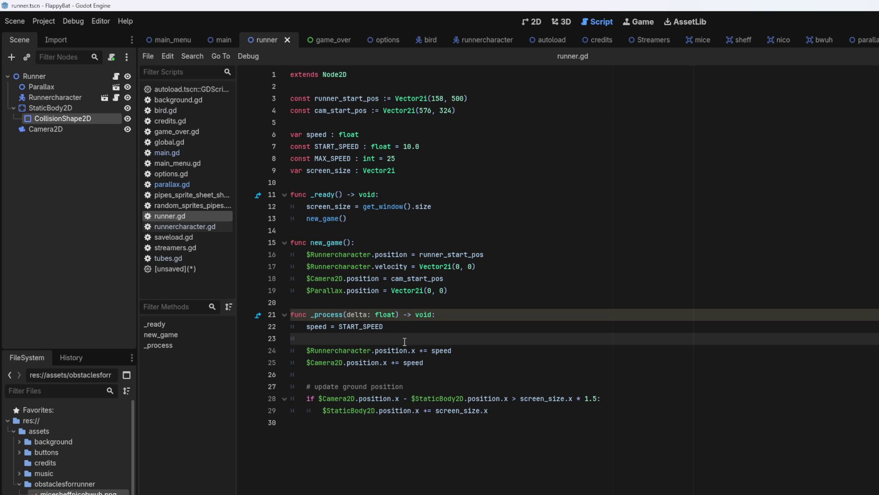
pyautogui.click(501, 421)
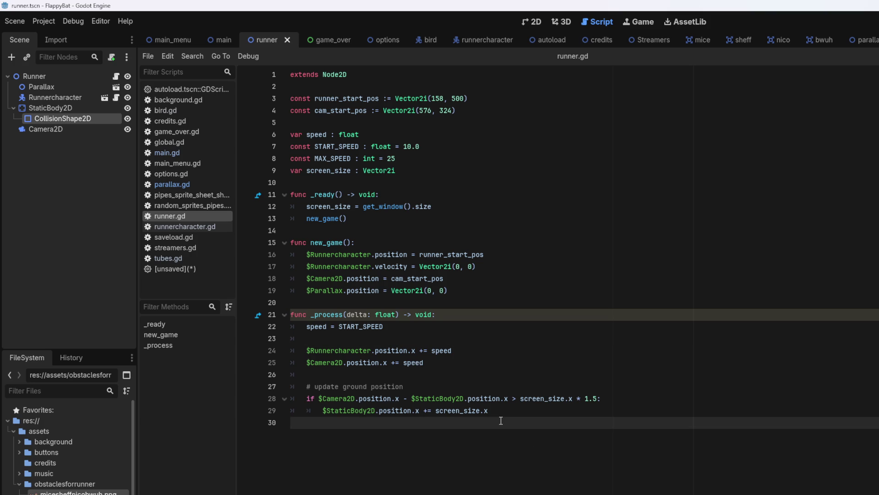
pyautogui.press('Tab')
pyautogui.write('print')
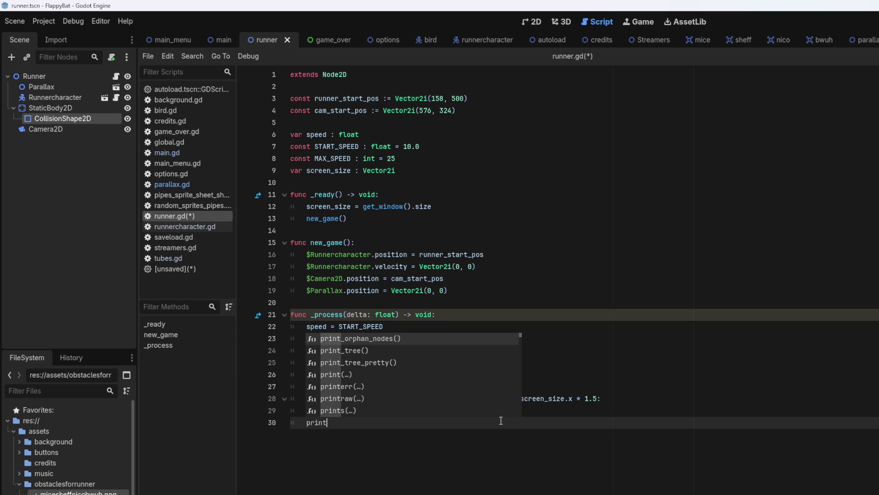
pyautogui.press('Down')
pyautogui.press('Down')
pyautogui.press('Down')
pyautogui.press('Return')
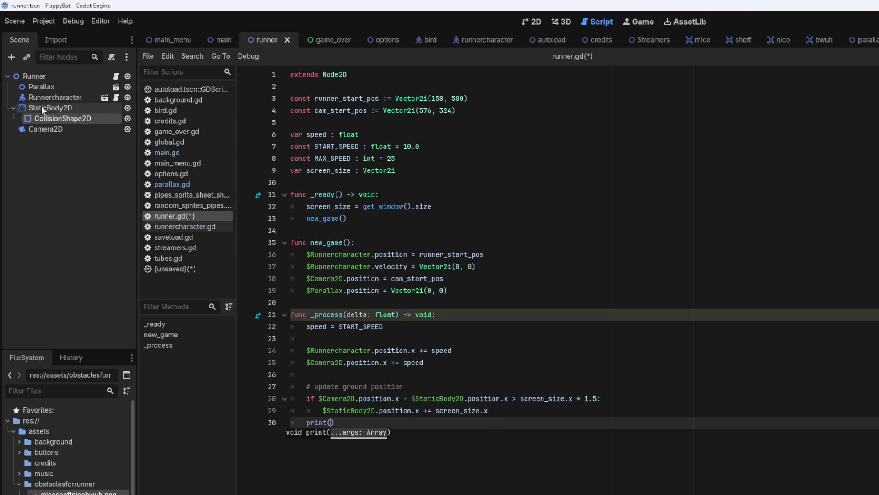
pyautogui.moveTo(62, 128)
pyautogui.mouseDown()
pyautogui.moveTo(414, 427)
pyautogui.moveTo(330, 422)
pyautogui.mouseUp()
pyautogui.write('.posi')
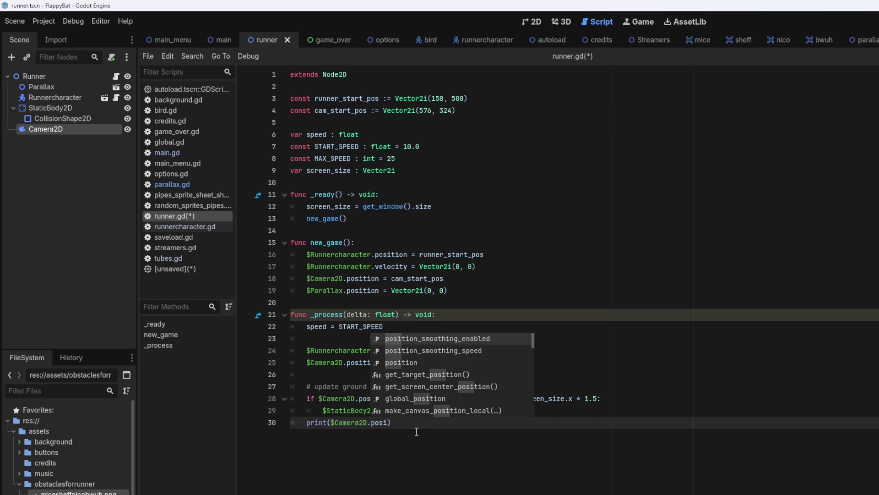
pyautogui.press('Down')
pyautogui.press('Down')
pyautogui.press('Return')
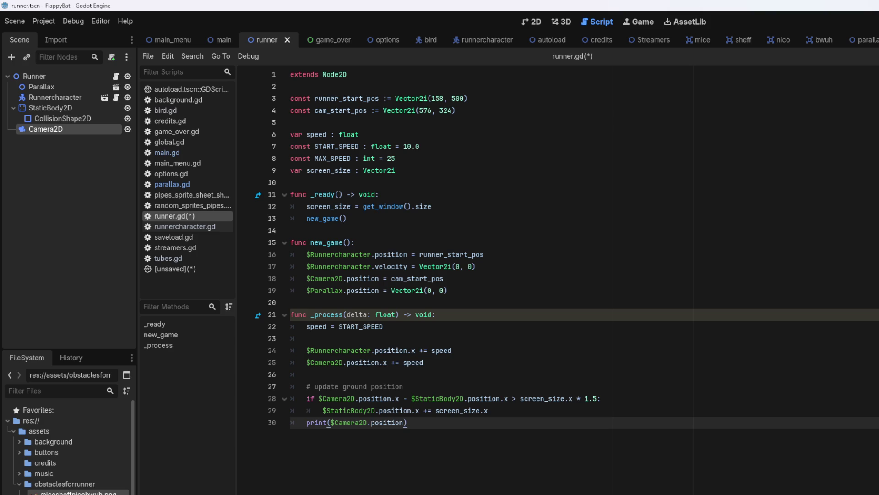
pyautogui.press('F6')
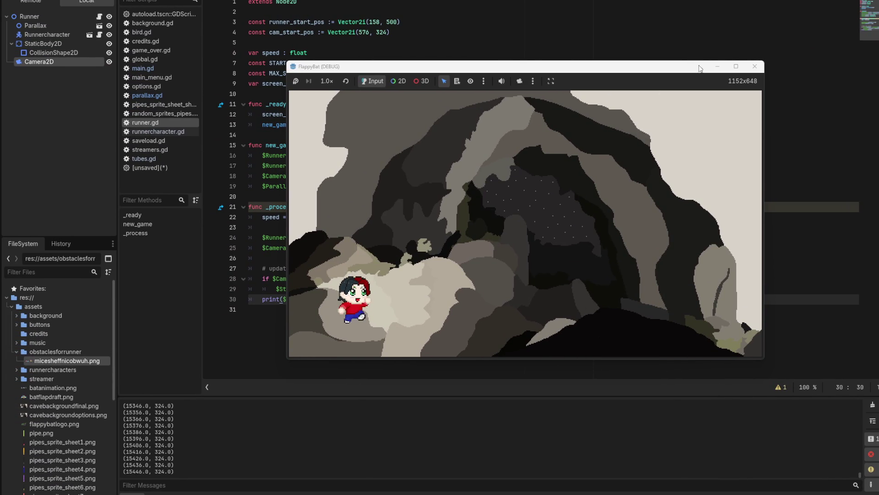
# - Close the FlappyBat debug window once the logged camera x passes 15000
pyautogui.click(755, 67)
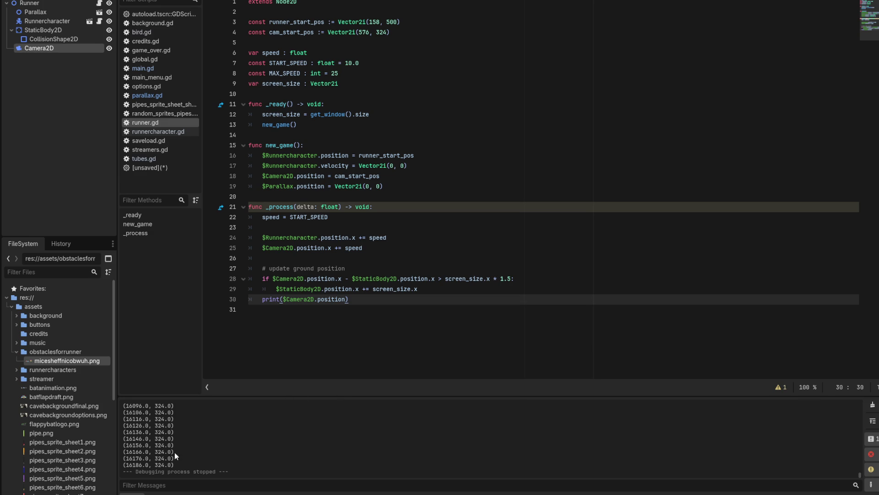
# - Select the last logged camera positions in the Output panel and scroll through them
pyautogui.moveTo(173, 466); pyautogui.dragTo(159, 405)
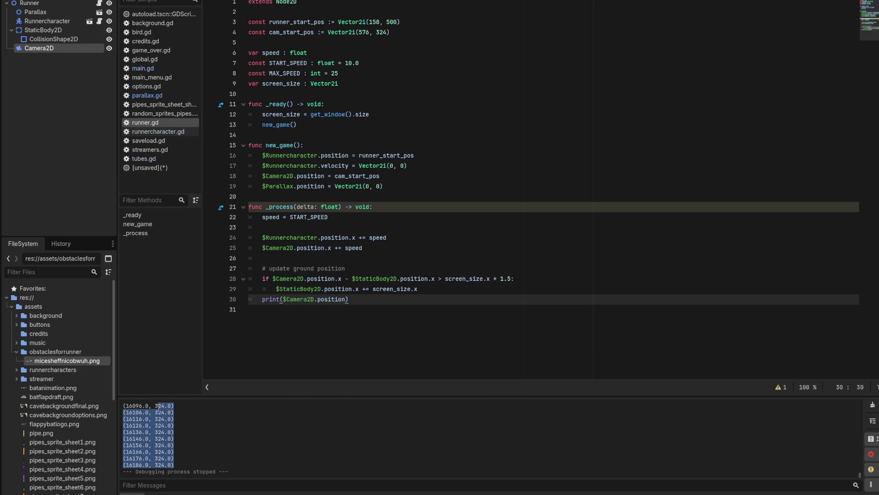
pyautogui.scroll(10, 179, 428)
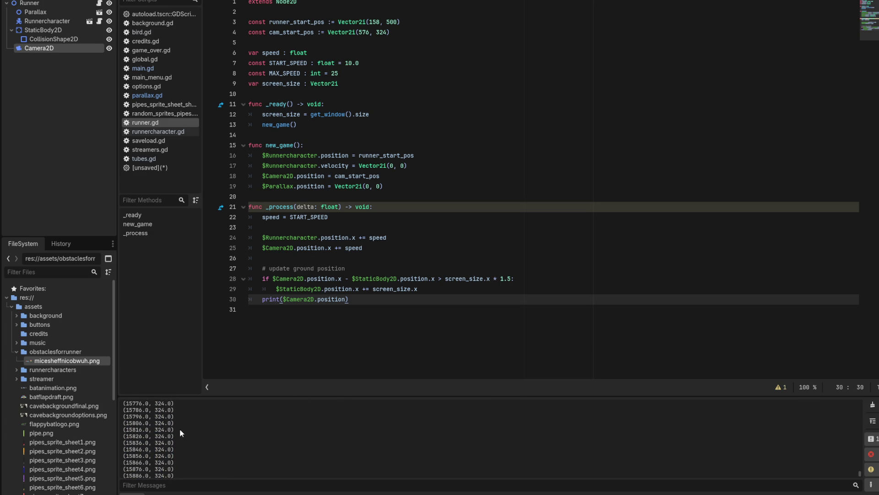
pyautogui.scroll(3, 180, 428)
pyautogui.scroll(-8, 195, 420)
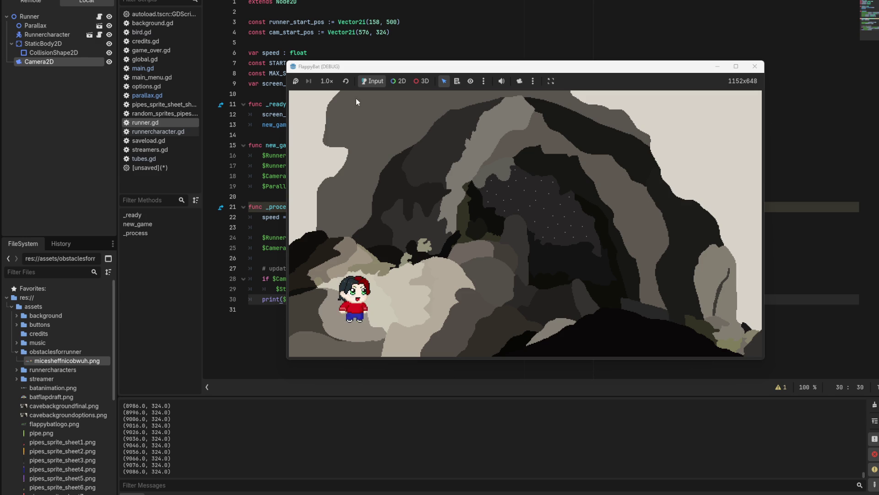
# - Bring the runner.gd script editor back in front of the running game window
pyautogui.click(755, 67)
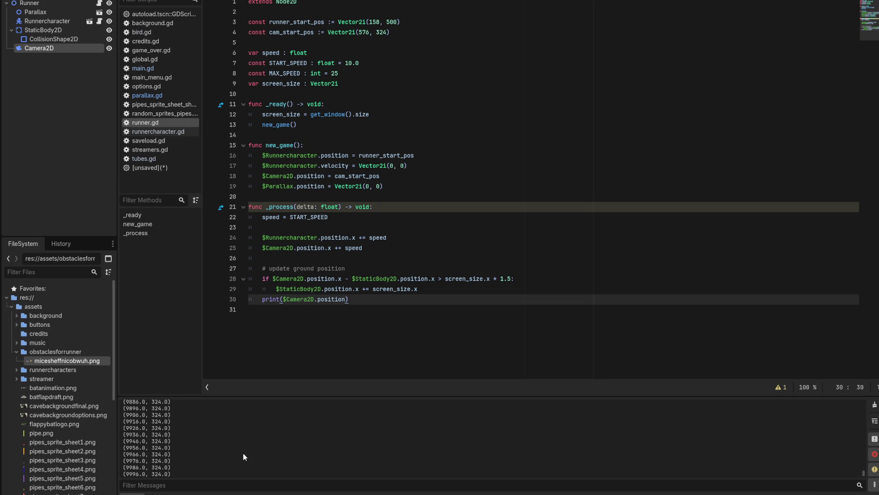
# - Scroll the Output log around camera x 9700–10000, then stop the game with F8
pyautogui.scroll(1, 243, 454)
pyautogui.scroll(8, 243, 457)
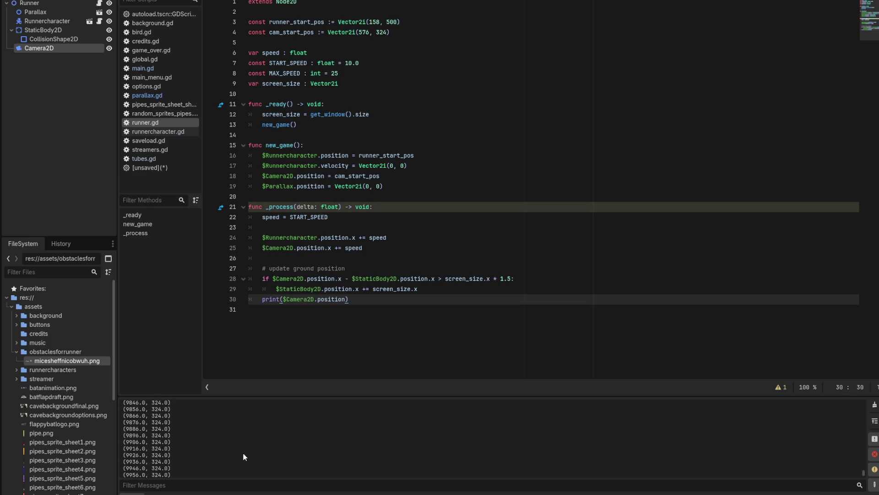
pyautogui.scroll(5, 244, 453)
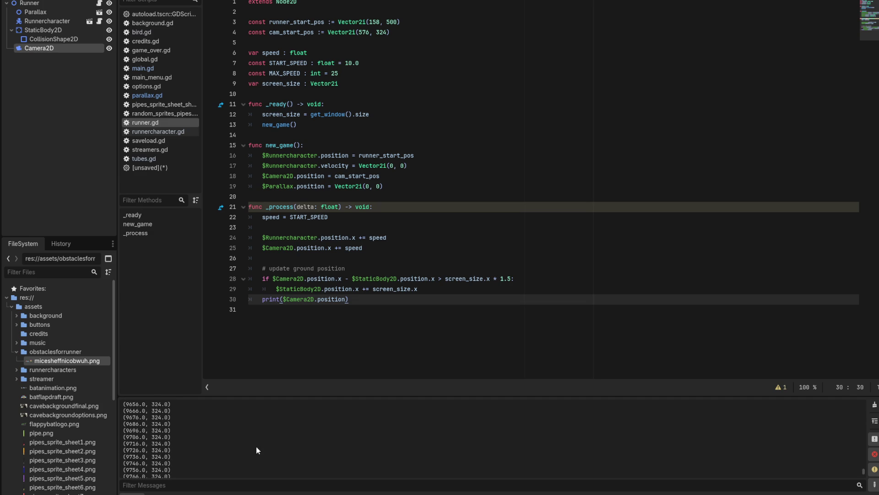
pyautogui.scroll(-10, 323, 450)
pyautogui.press('F8')
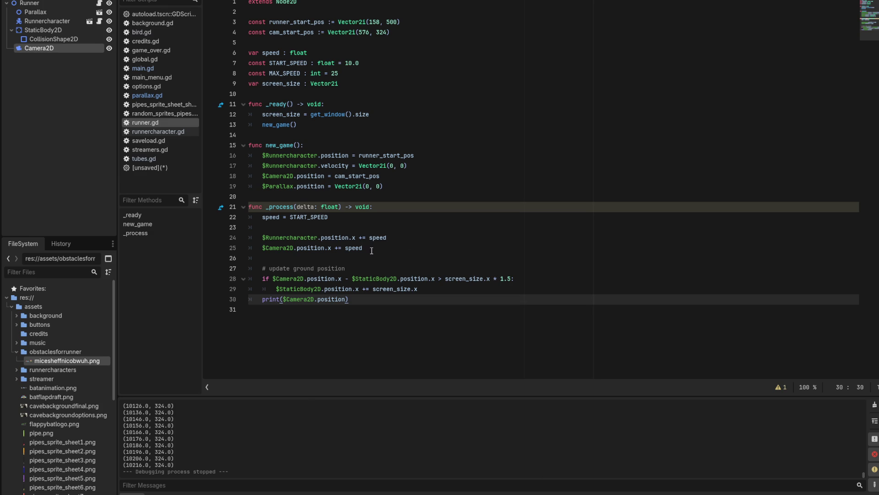
# - Highlight the runner_start_pos := Vector2i(158, 500) line, then open the Runnercharacter script
pyautogui.moveTo(400, 21)
pyautogui.mouseDown()
pyautogui.moveTo(261, 22)
pyautogui.moveTo(271, 22)
pyautogui.mouseUp()
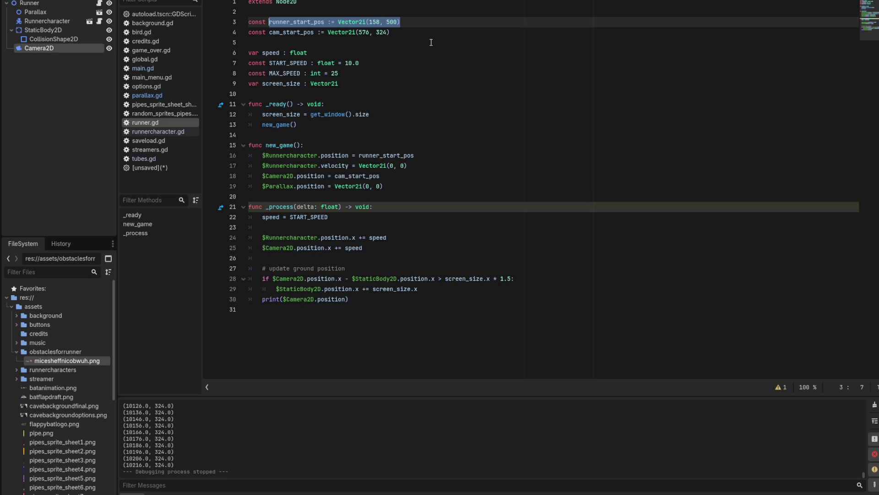
pyautogui.click(99, 21)
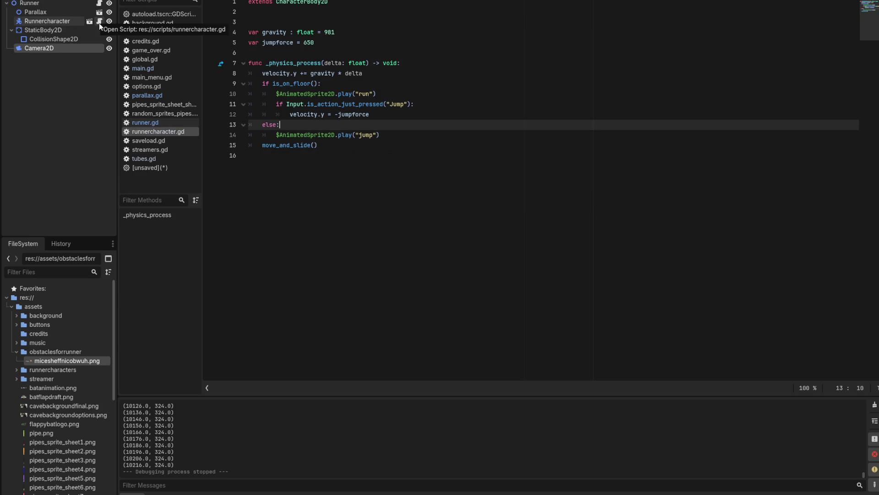
# - Switch the script editor back to runner.gd and place the cursor in its code
pyautogui.click(99, 3)
pyautogui.click(549, 207)
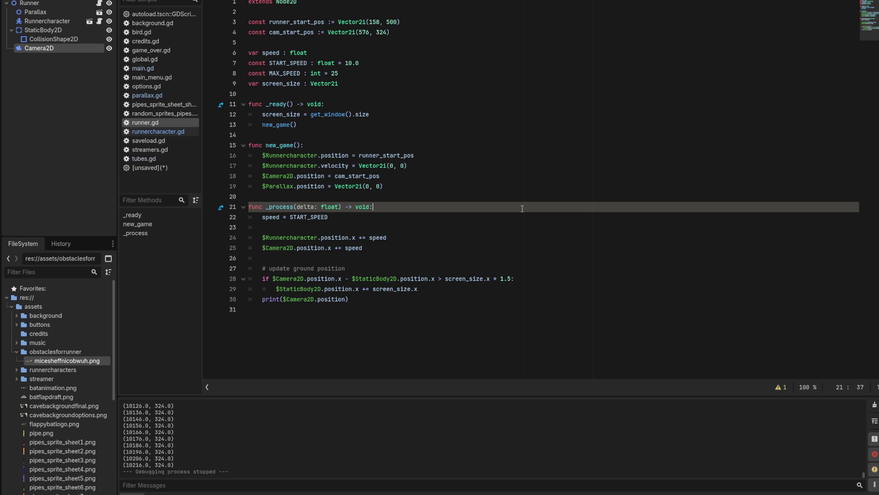
pyautogui.click(431, 185)
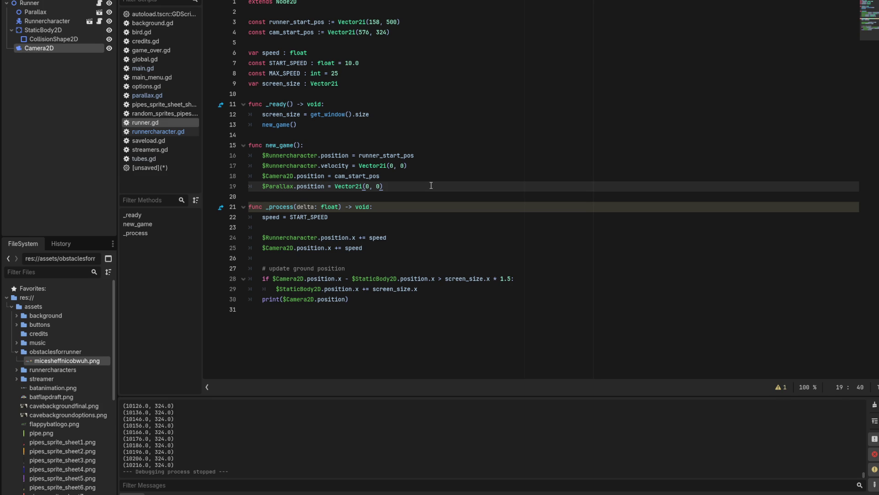
# - Select and delete the print($Camera2D.position) line on line 30
pyautogui.moveTo(348, 299); pyautogui.dragTo(262, 298)
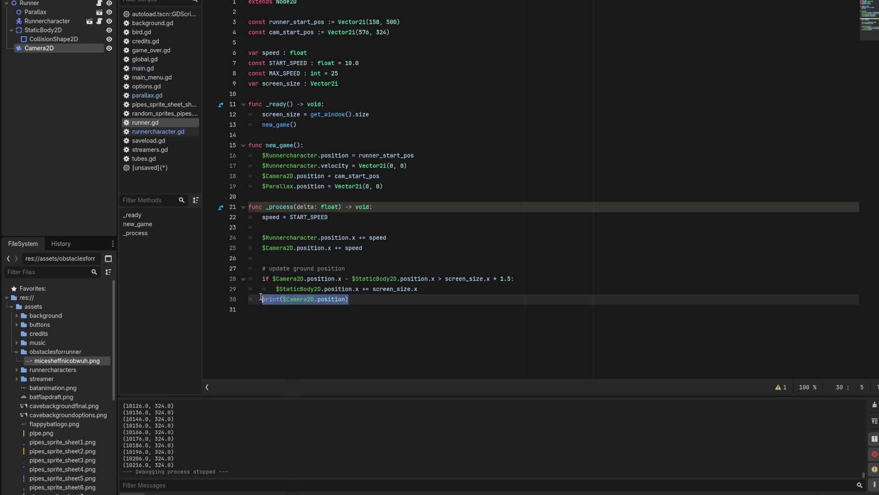
pyautogui.press('BackSpace')
pyautogui.press('BackSpace')
pyautogui.press('BackSpace')
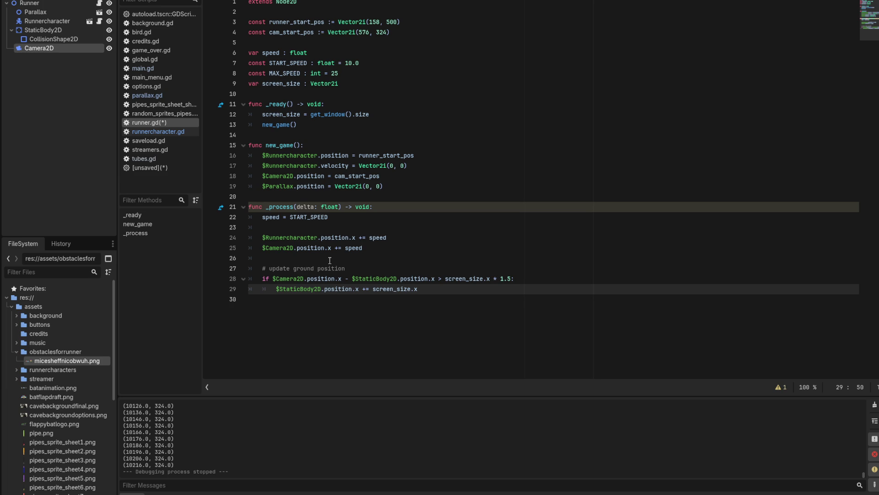
# - Review the unused delta parameter warning in the Debugger and clear the errors list
pyautogui.click(175, 493)
pyautogui.click(183, 397)
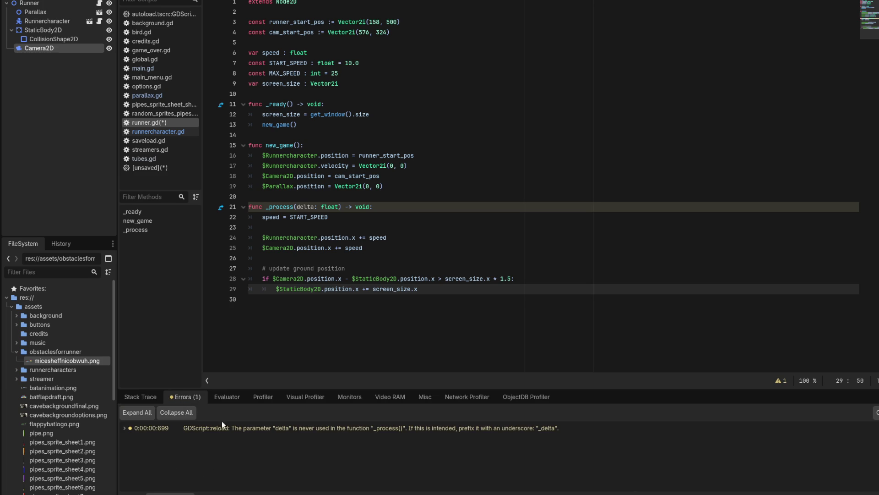
pyautogui.click(876, 413)
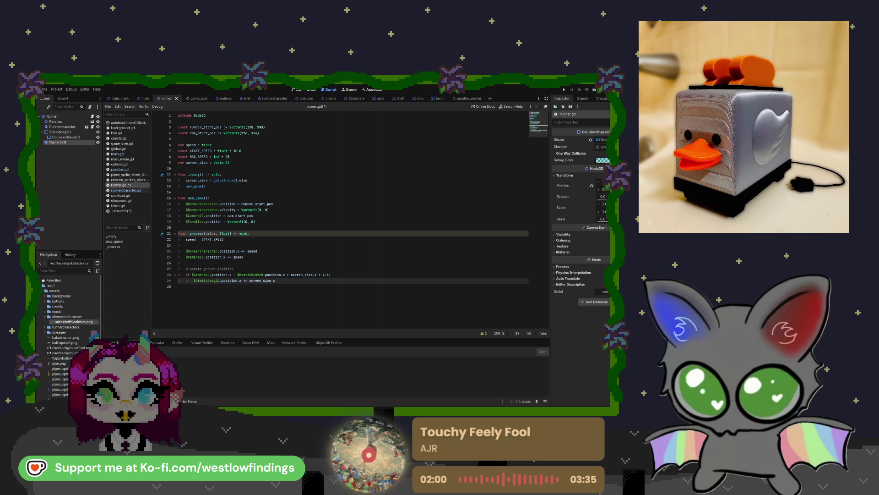
# - Return to the top of runner.gd, then switch to the mice scene
pyautogui.click(241, 117)
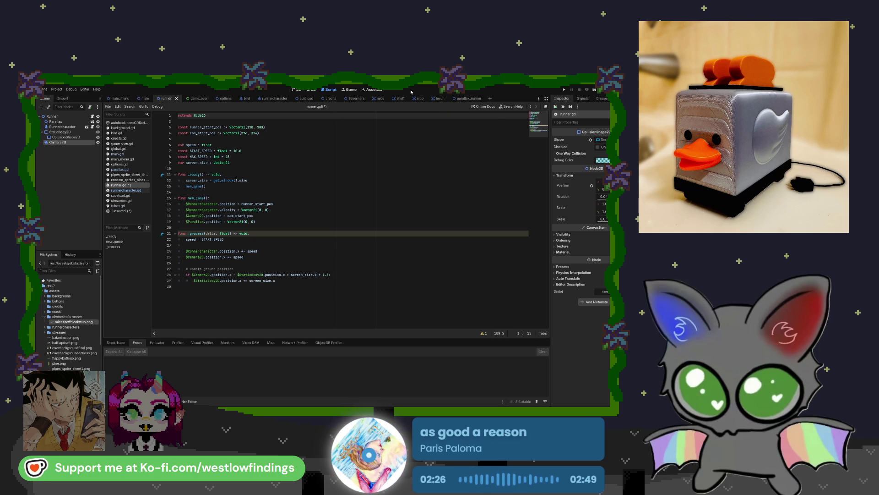
pyautogui.click(375, 98)
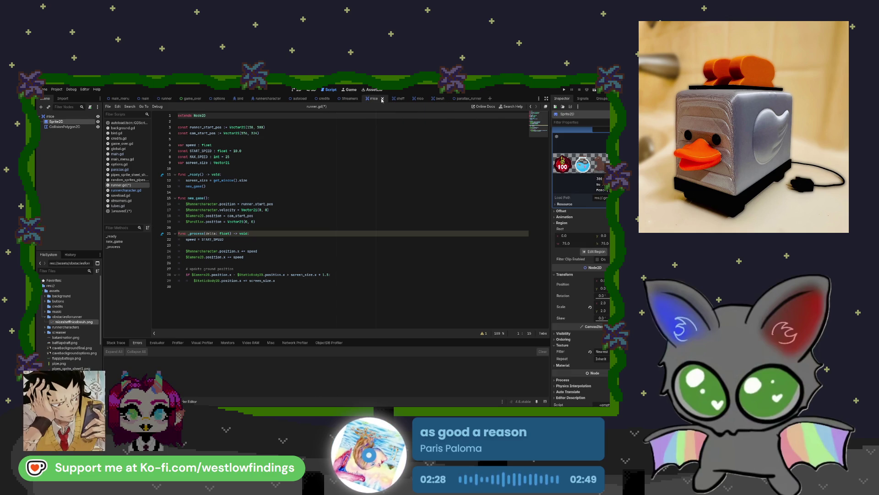
# - Close the mice, sheff and bwuh scene tabs
pyautogui.click(383, 98)
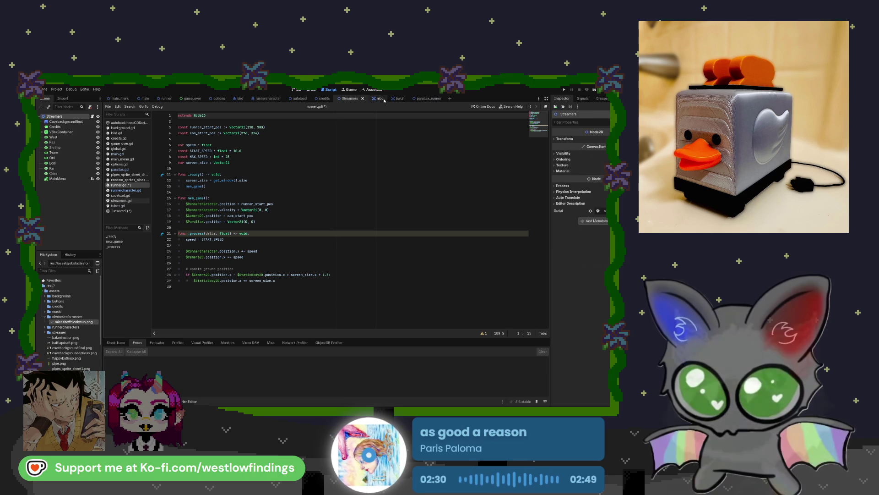
pyautogui.click(384, 99)
pyautogui.click(383, 99)
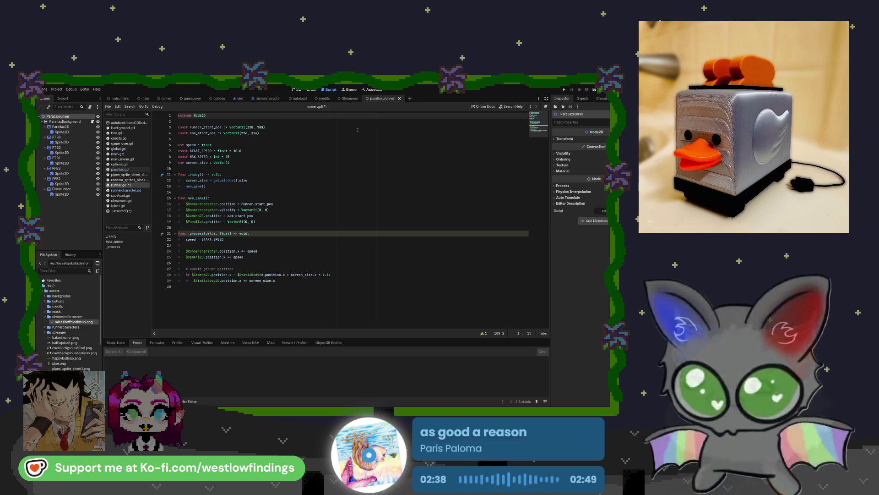
# - Back in the Runner scene, delete the Camera2D node, then bring up the unsaved script
pyautogui.click(166, 98)
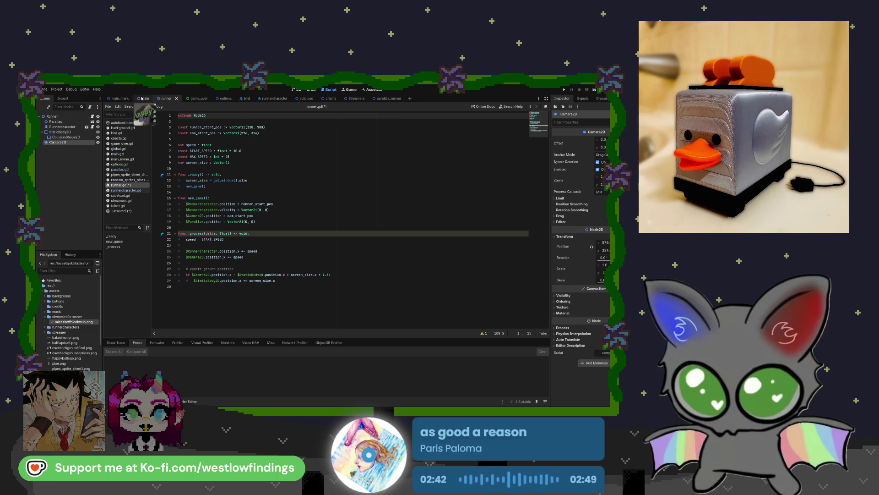
pyautogui.click(145, 98)
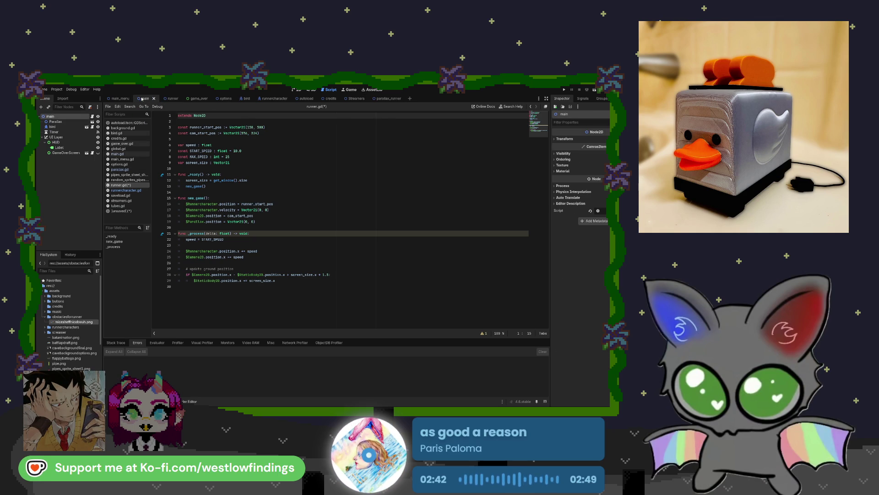
pyautogui.click(173, 99)
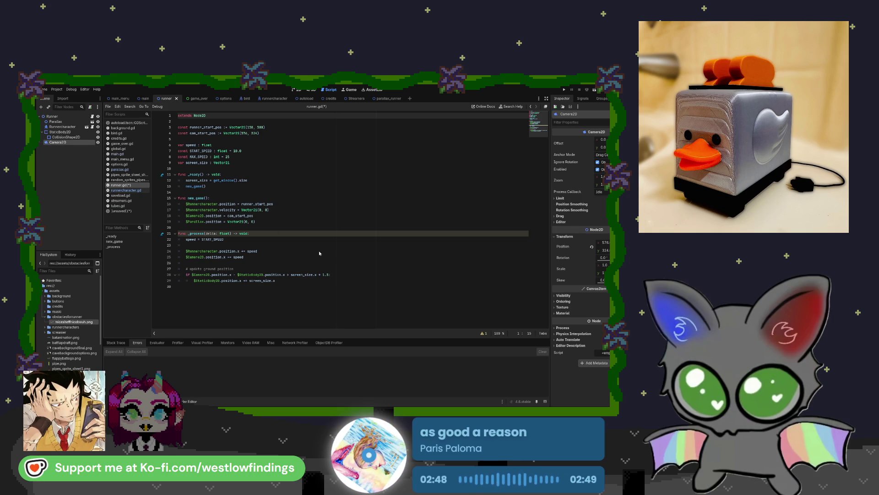
pyautogui.press('Delete')
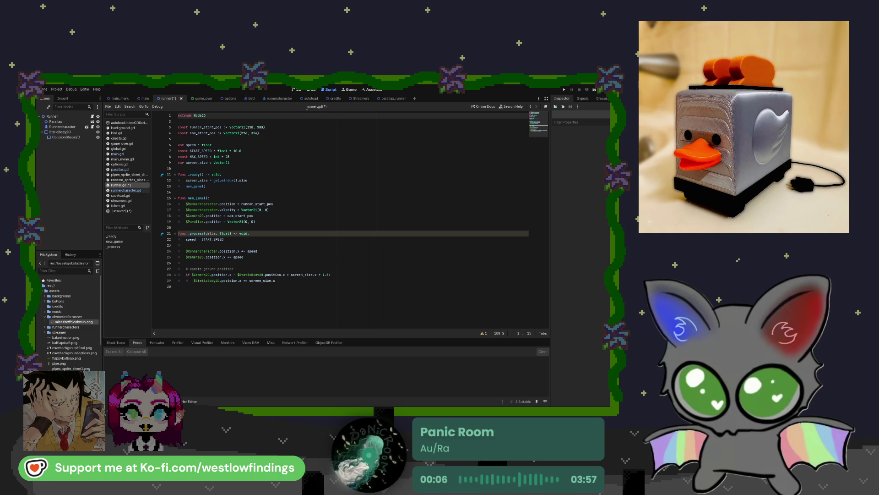
pyautogui.click(132, 212)
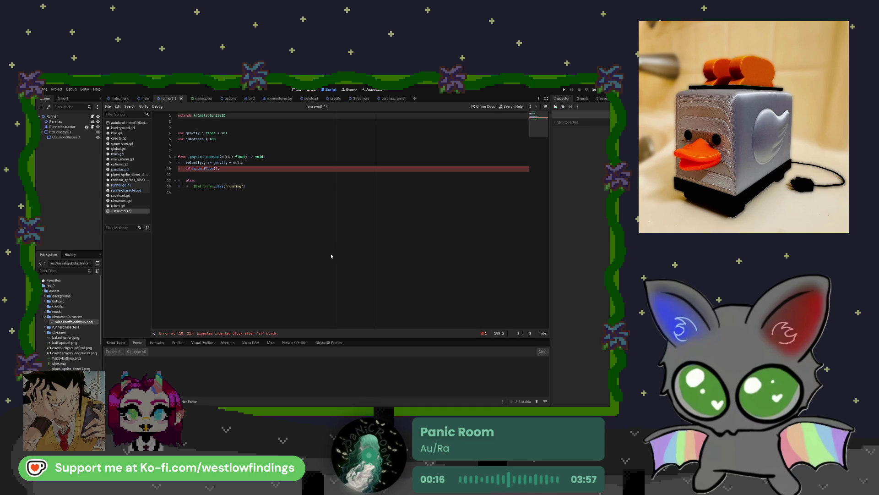
# - Close the leftover unsaved AnimatedSprite2D script and select the StaticBody2D ground node
pyautogui.hotkey('ctrl', 'w')
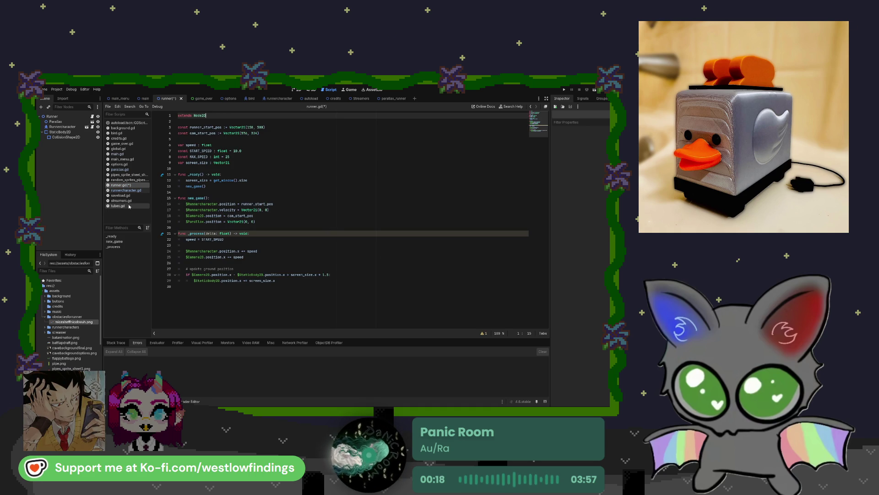
pyautogui.click(60, 132)
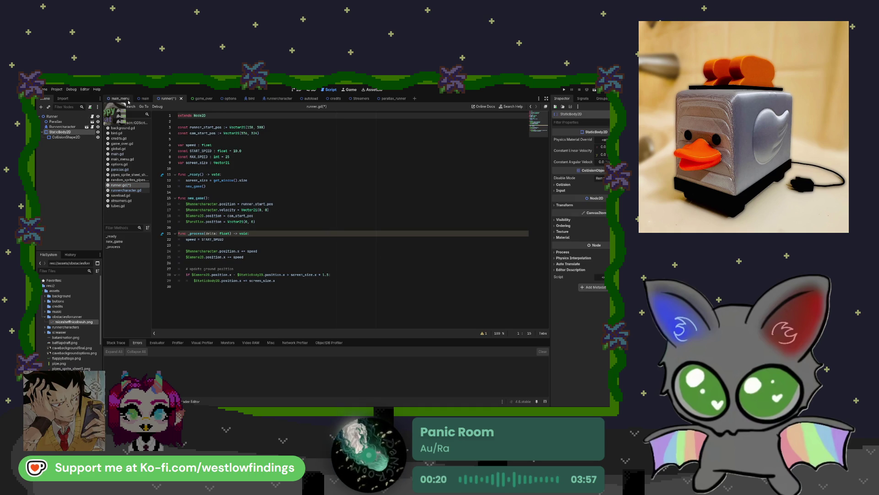
# - Open bird.gd from the bird node in the main scene and select its entire code
pyautogui.click(143, 100)
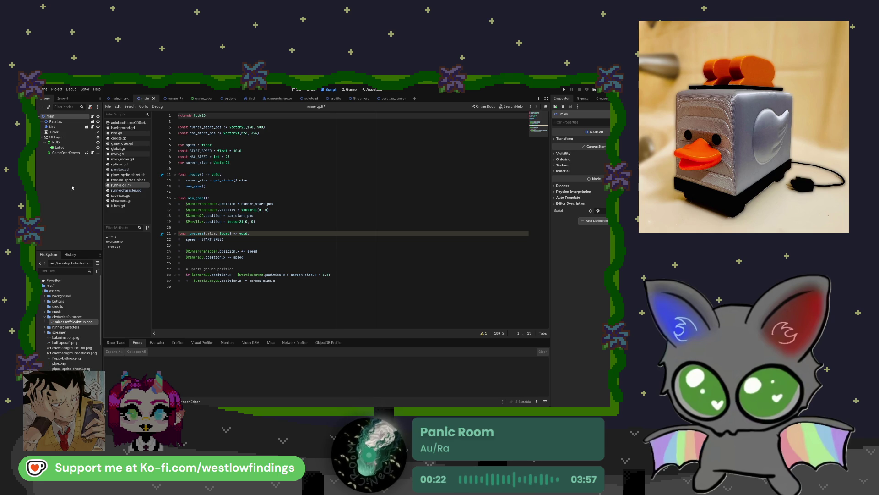
pyautogui.click(69, 127)
pyautogui.click(98, 128)
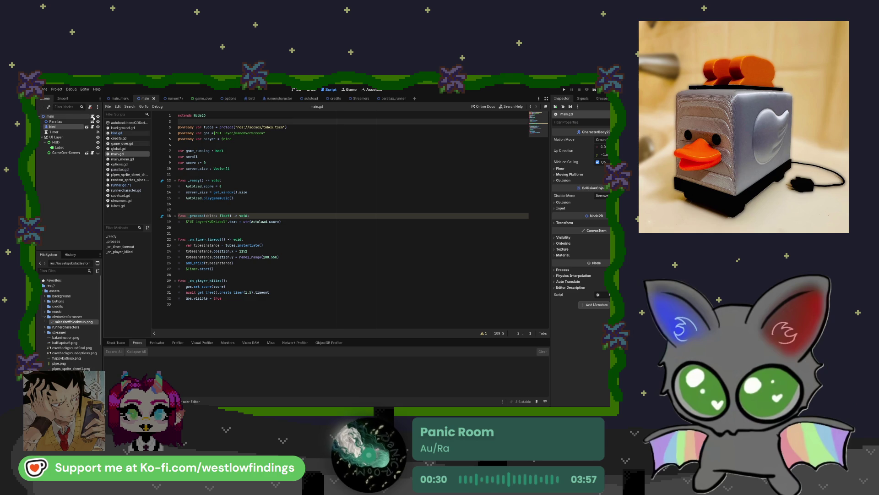
pyautogui.click(239, 198)
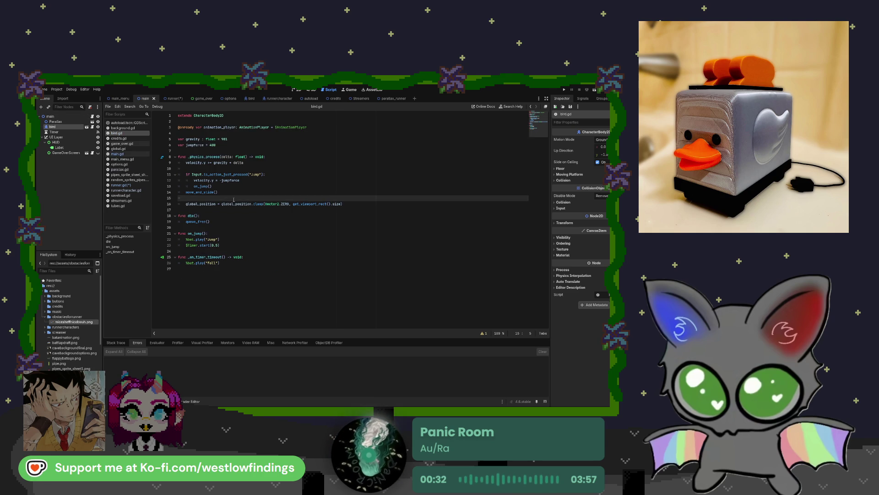
pyautogui.hotkey('ctrl', 'a')
pyautogui.hotkey('ctrl', 'c')
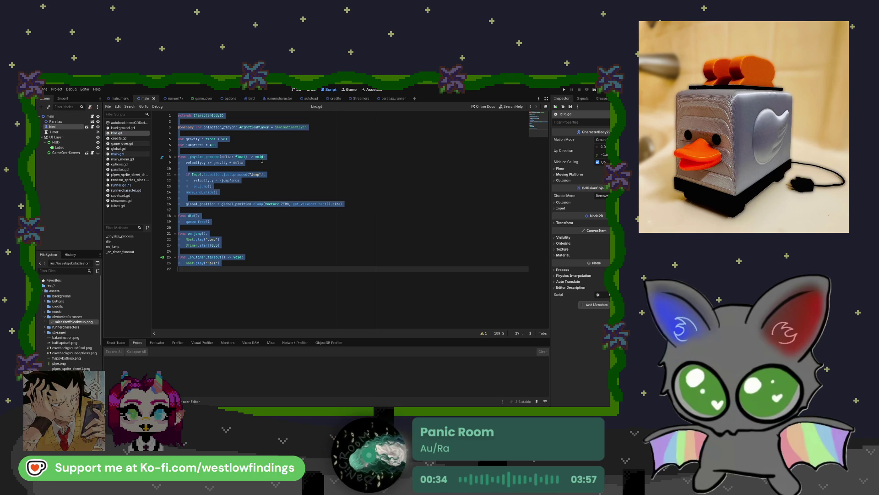
pyautogui.click(284, 100)
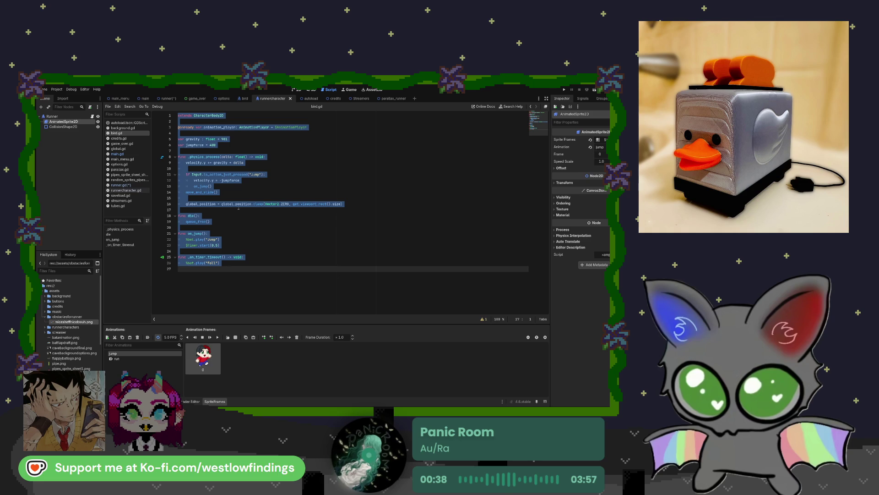
# - Trial-paste the bird code over runner.gd, then undo to keep its Node2D new_game/_process code
pyautogui.click(120, 184)
pyautogui.click(302, 223)
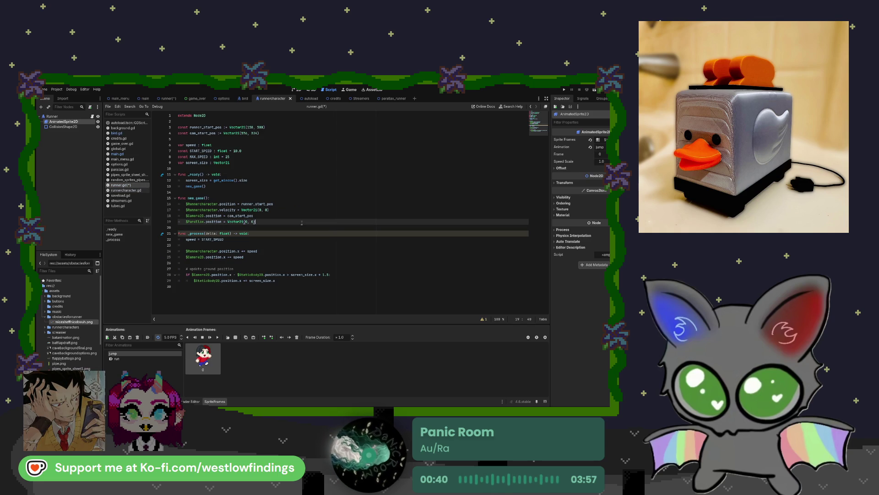
pyautogui.hotkey('ctrl', 'a')
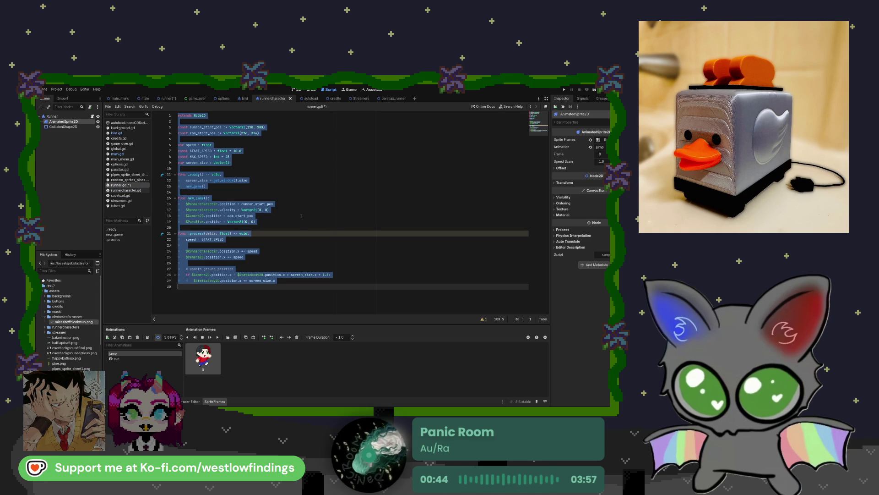
pyautogui.hotkey('ctrl', 'v')
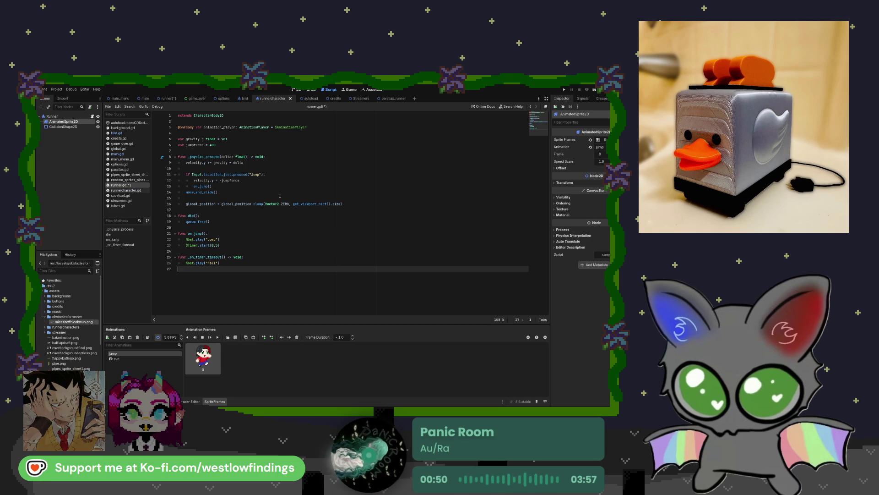
pyautogui.hotkey('ctrl', 'z')
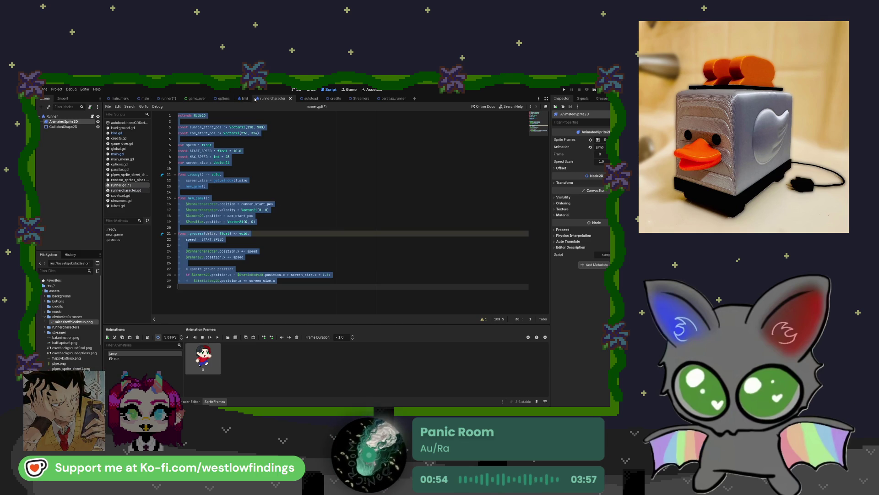
# - Copy bird.gd's CharacterBody2D code (gravity 981, jumpforce 400) and paste it over runner.gd
pyautogui.click(239, 99)
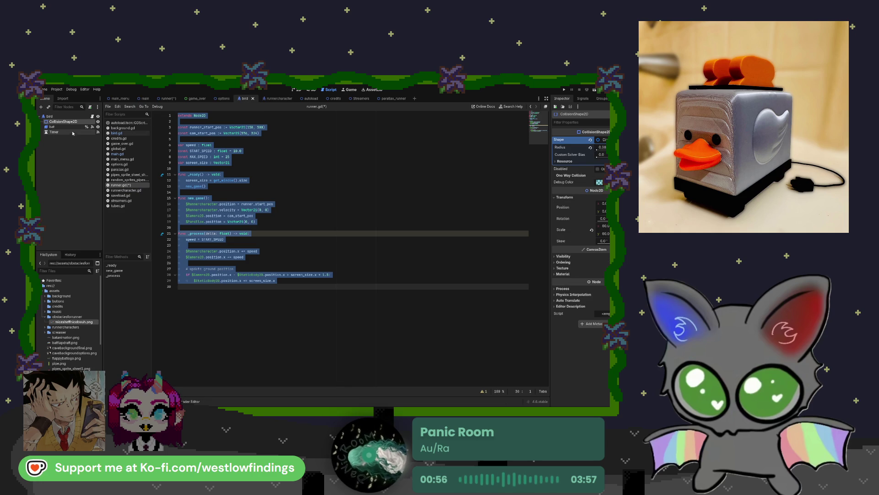
pyautogui.click(117, 133)
pyautogui.click(264, 174)
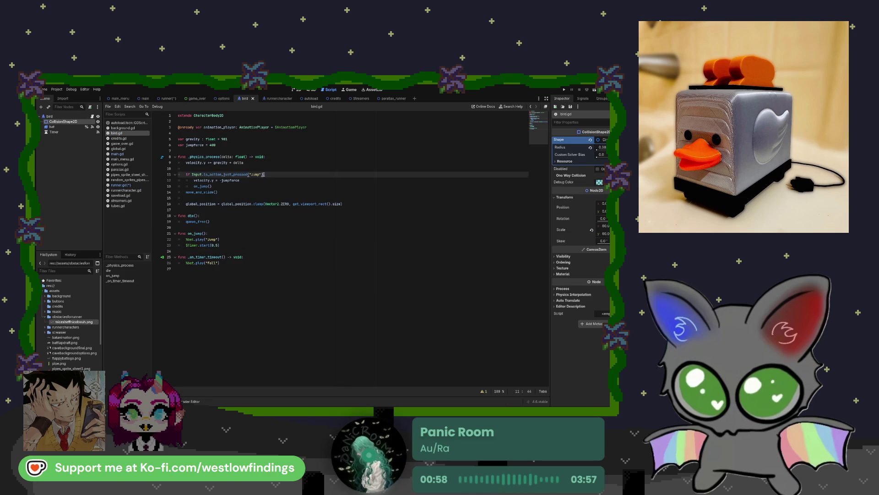
pyautogui.click(233, 200)
pyautogui.click(233, 194)
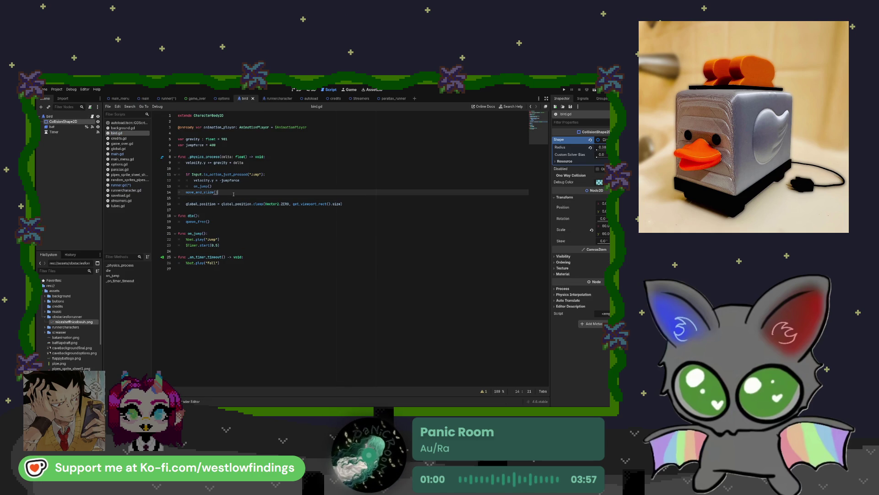
pyautogui.hotkey('ctrl', 'a')
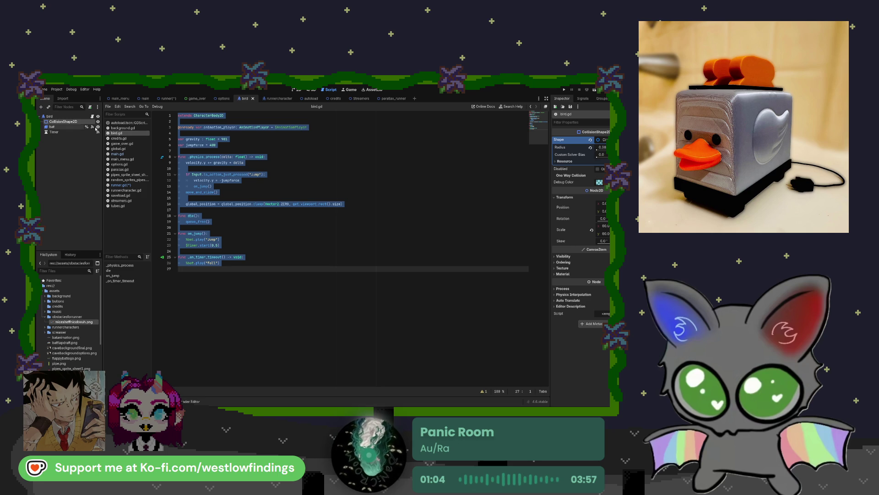
pyautogui.click(134, 185)
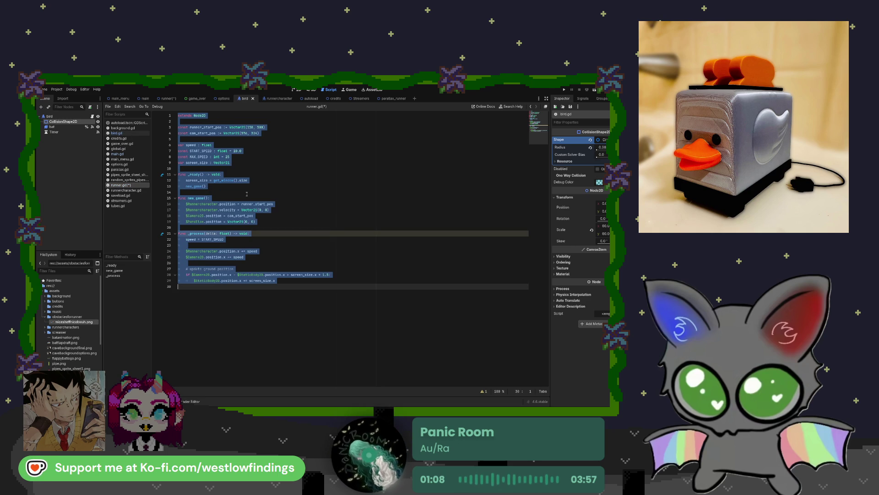
pyautogui.hotkey('ctrl', 'v')
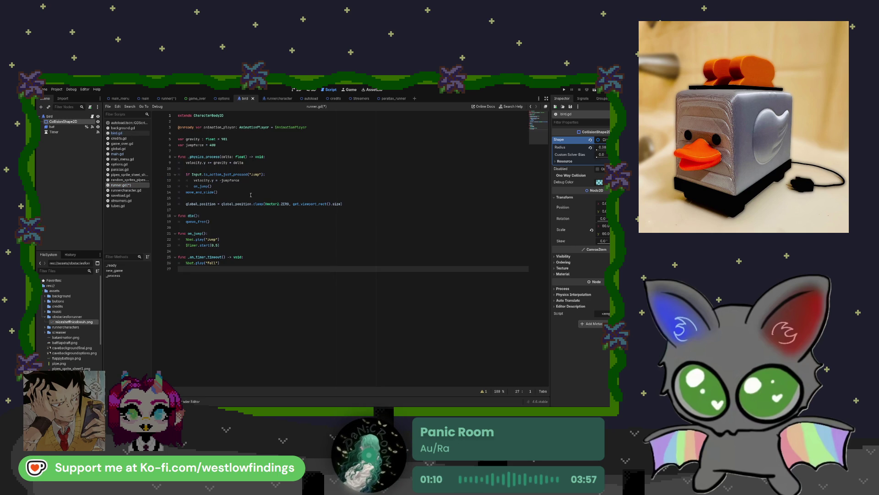
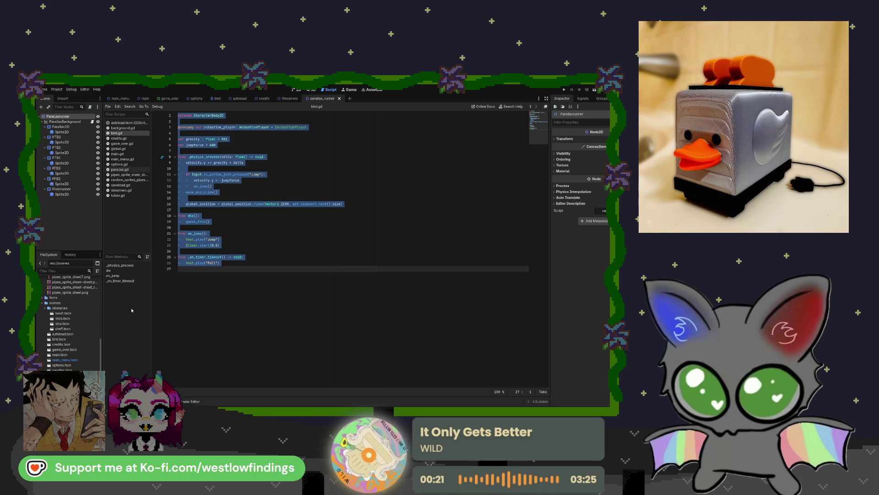
# - Browse the obstacle scene files in the FileSystem, then collapse the assets folder
pyautogui.click(76, 313)
pyautogui.scroll(5, 69, 327)
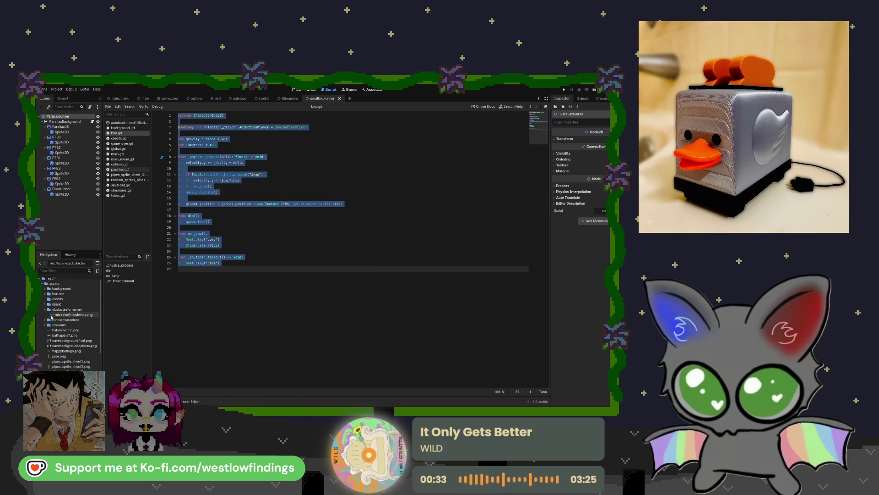
pyautogui.scroll(-5, 67, 315)
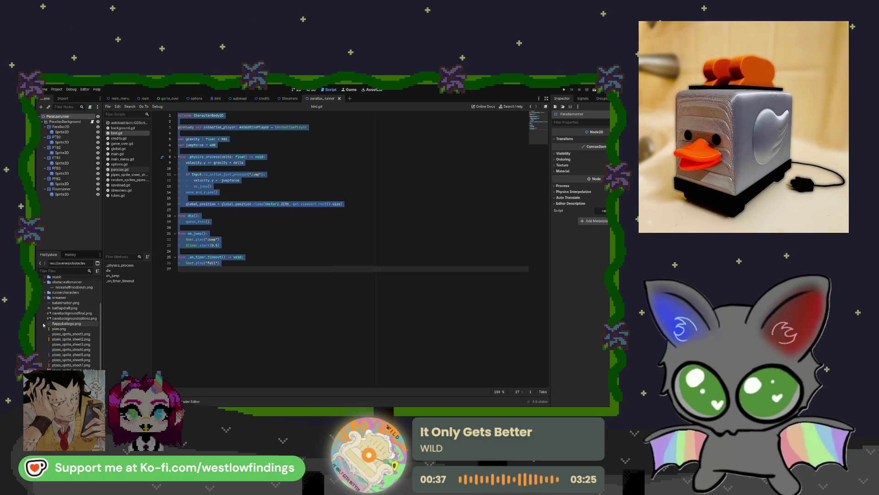
pyautogui.scroll(5, 46, 316)
pyautogui.click(44, 290)
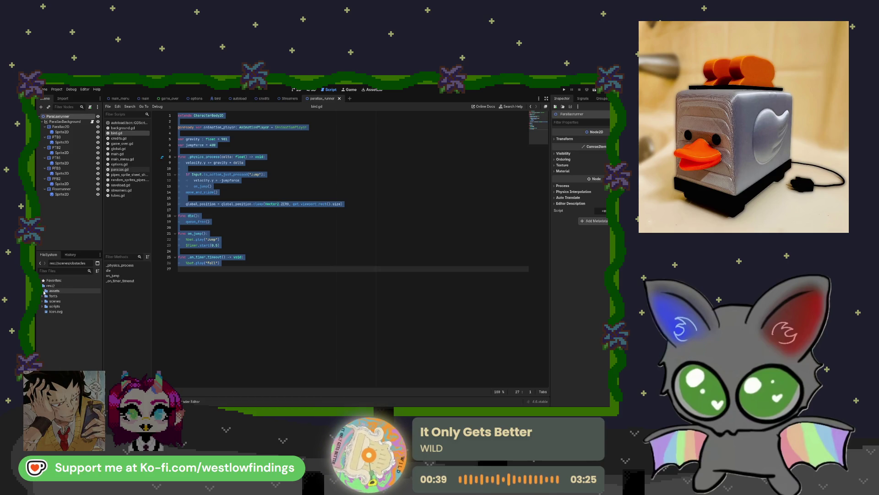
pyautogui.click(220, 187)
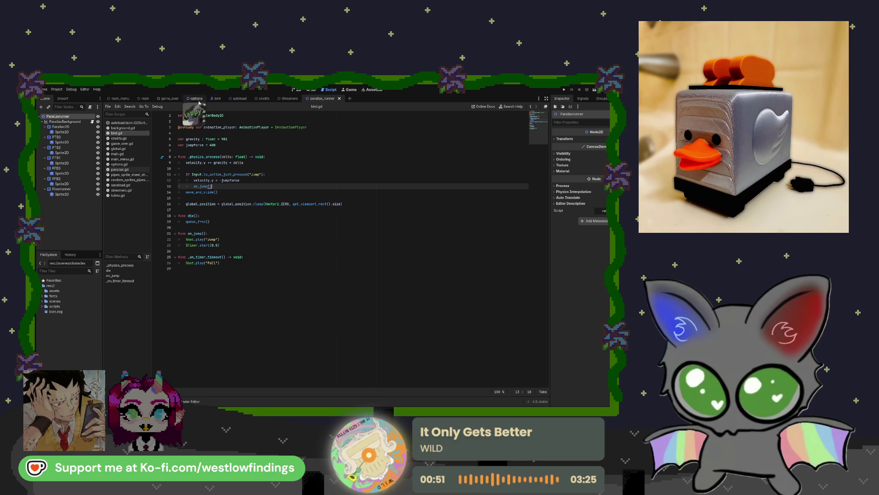
# - Start a new scene with a Node2D root and show it on the 2D canvas
pyautogui.hotkey('ctrl', 'n')
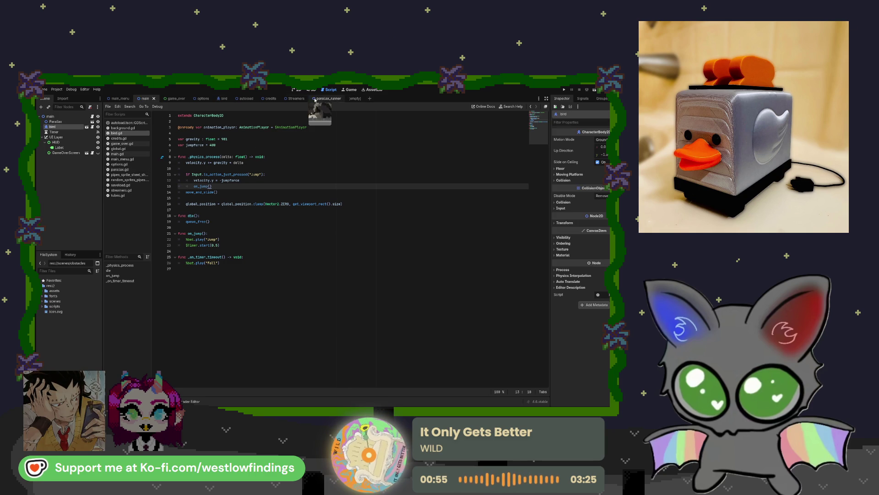
pyautogui.click(64, 124)
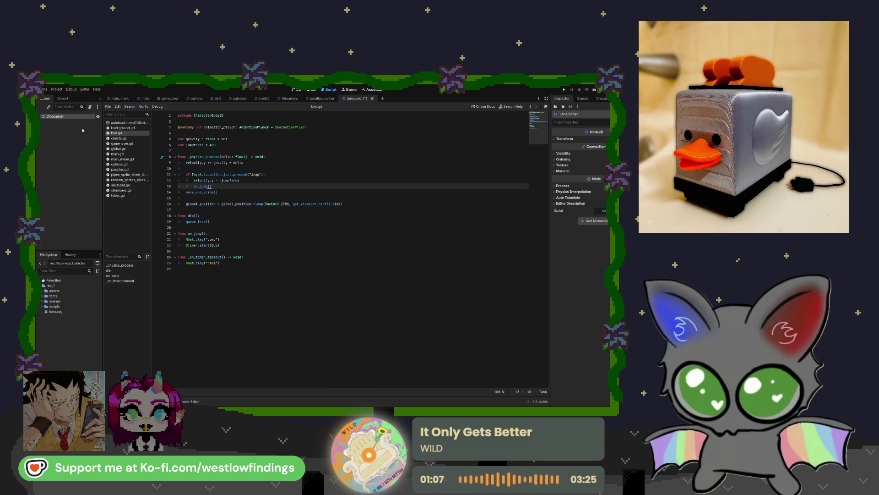
pyautogui.click(295, 90)
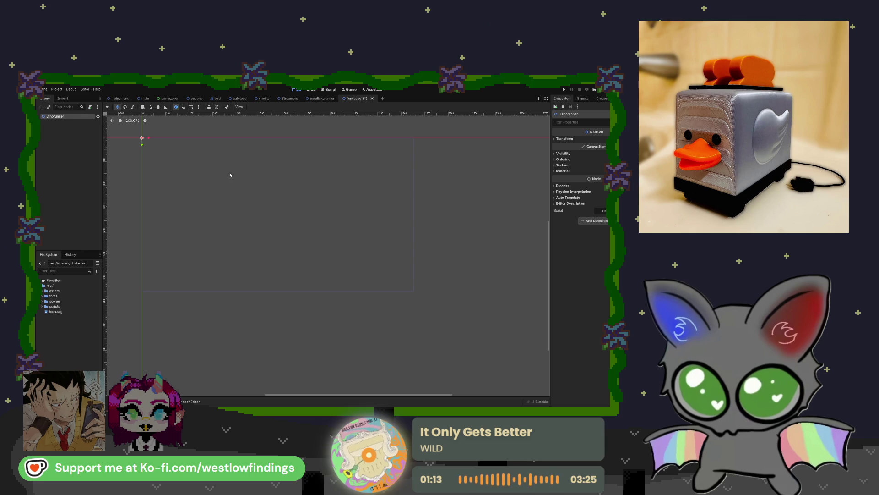
# - Save the new scene as dinorunner and glance at the main cave level
pyautogui.hotkey('ctrl', 's')
pyautogui.press('Return')
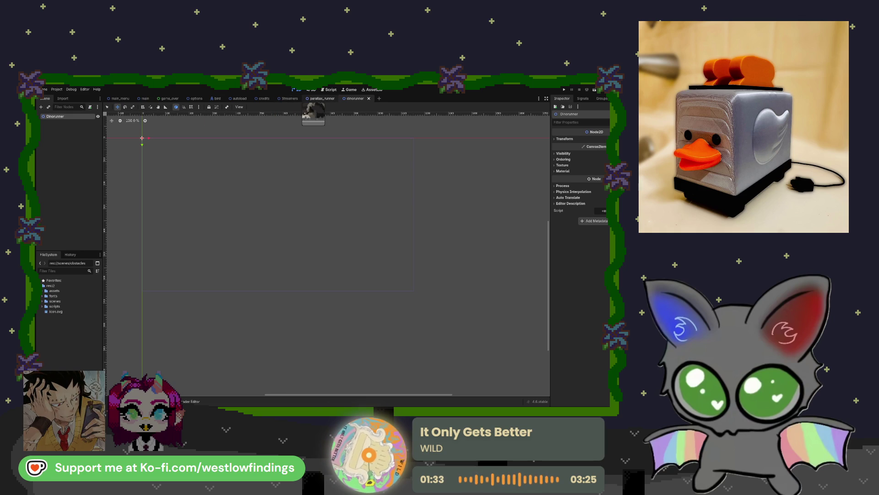
pyautogui.click(143, 99)
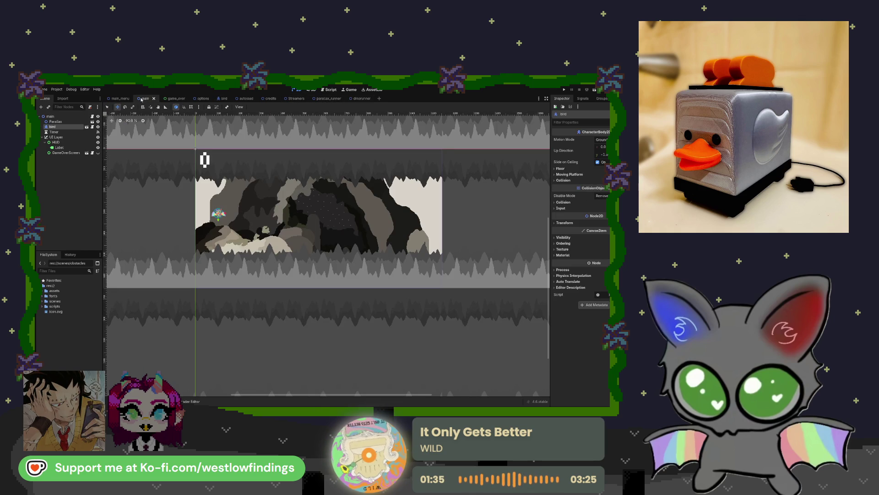
pyautogui.click(322, 98)
# - Instance the parallax_runner scene from the scenes folder into Dinorunner
pyautogui.click(354, 99)
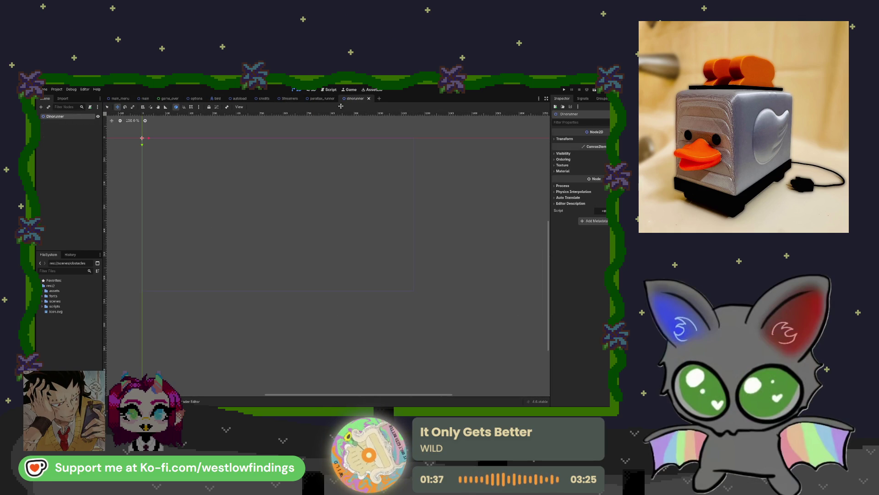
pyautogui.click(42, 301)
pyautogui.moveTo(64, 358); pyautogui.dragTo(83, 129)
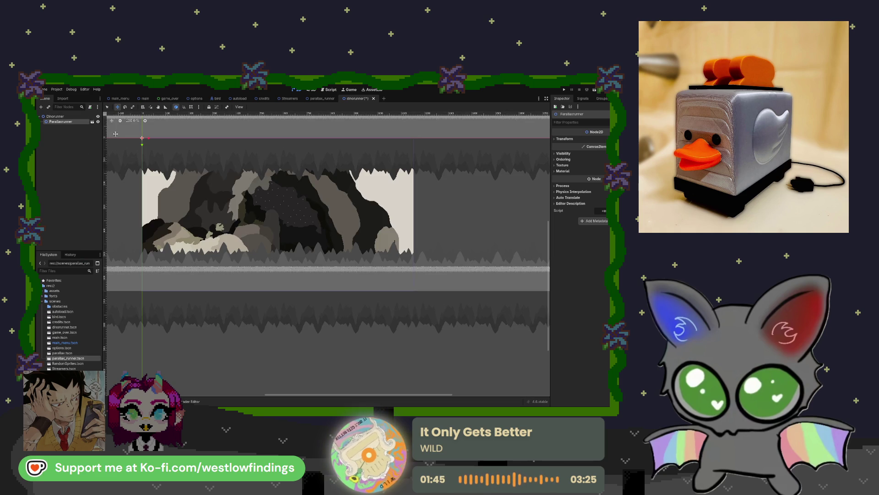
# - Compare the main and bird scene tabs and confirm the ParallaxRunner instance remains
pyautogui.click(145, 98)
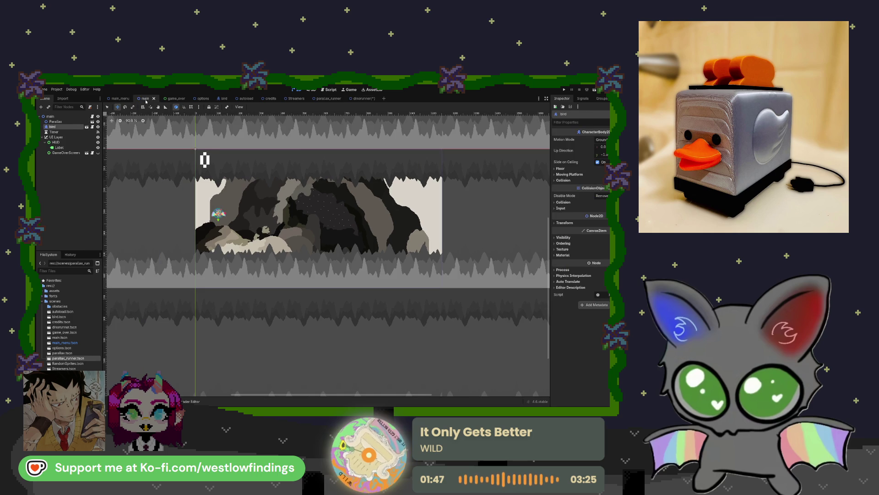
pyautogui.click(362, 99)
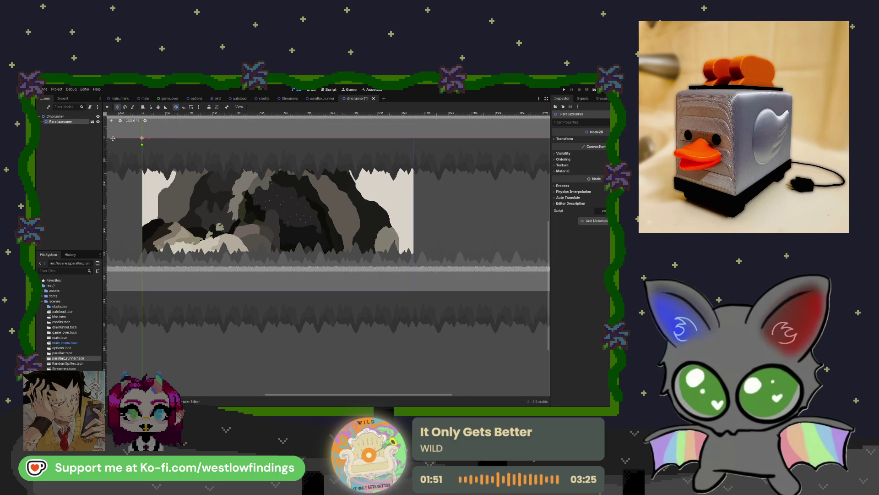
pyautogui.click(216, 98)
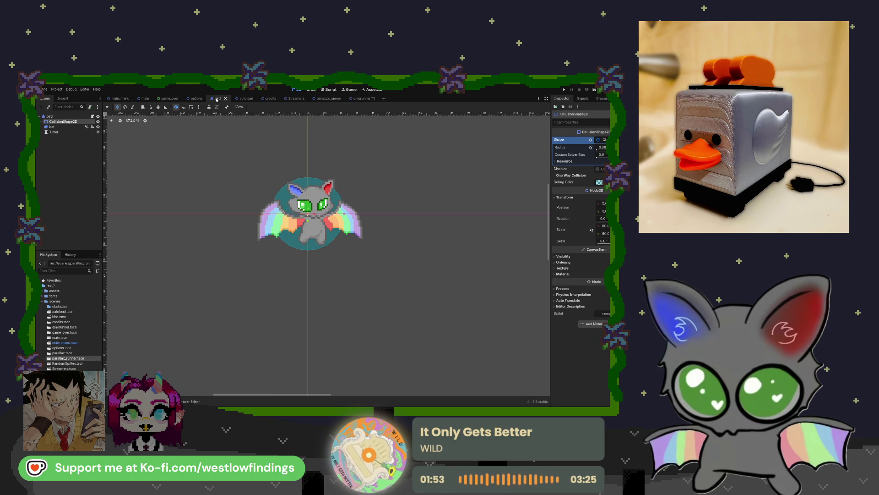
pyautogui.click(384, 99)
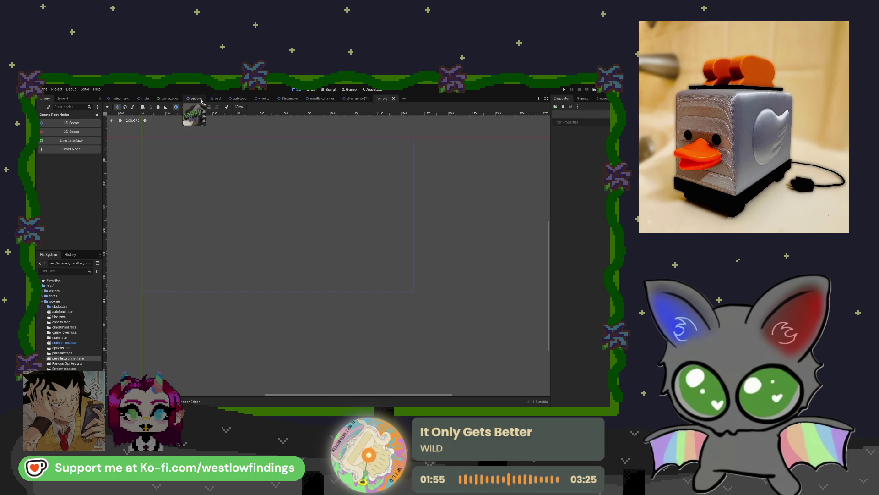
pyautogui.moveTo(212, 100); pyautogui.dragTo(378, 102)
pyautogui.click(373, 99)
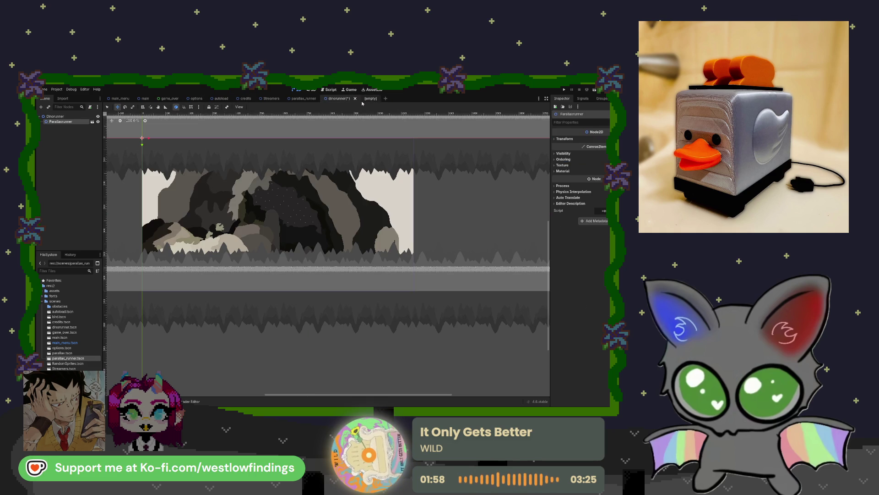
pyautogui.hotkey('ctrl', 'z')
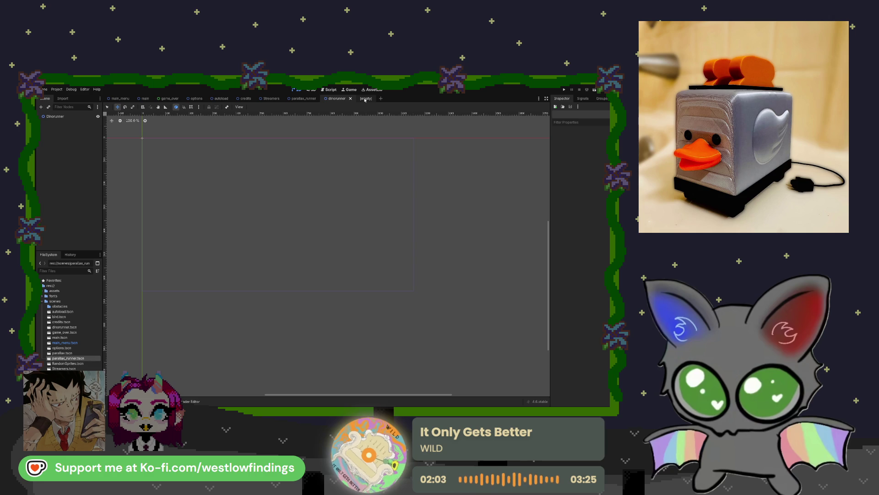
pyautogui.hotkey('ctrl', 'shift', 'z')
pyautogui.click(370, 99)
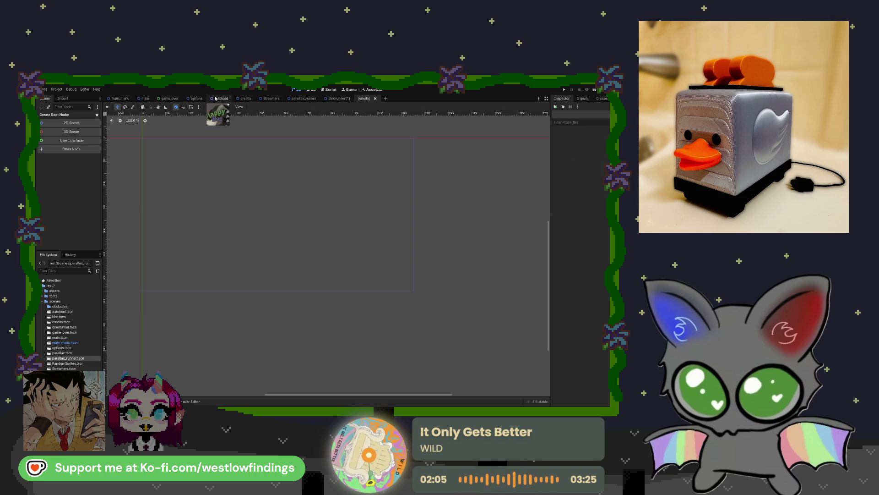
# - Open bird.tscn for reference and start a new scene with a CharacterBody2D root
pyautogui.doubleClick(70, 316)
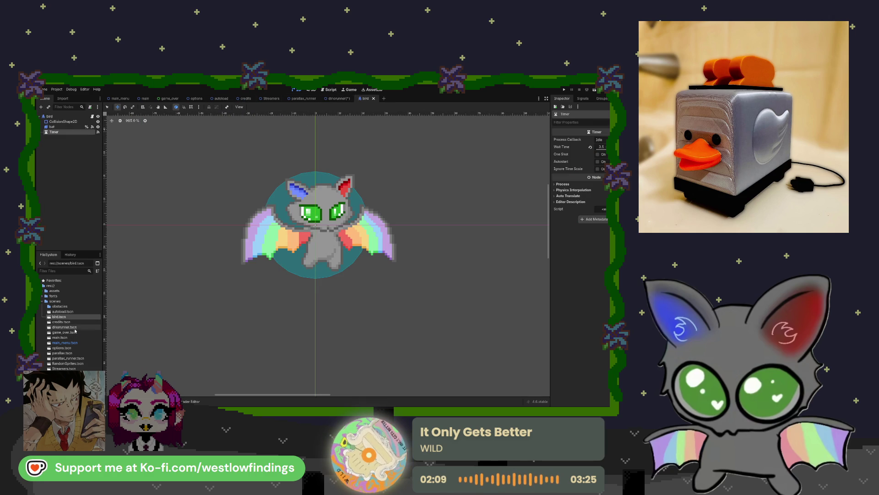
pyautogui.click(383, 99)
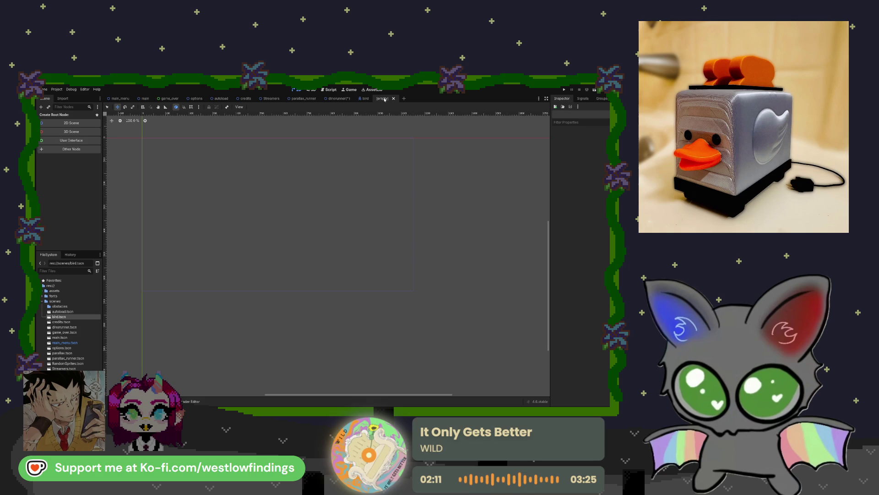
pyautogui.click(87, 148)
pyautogui.press('Return')
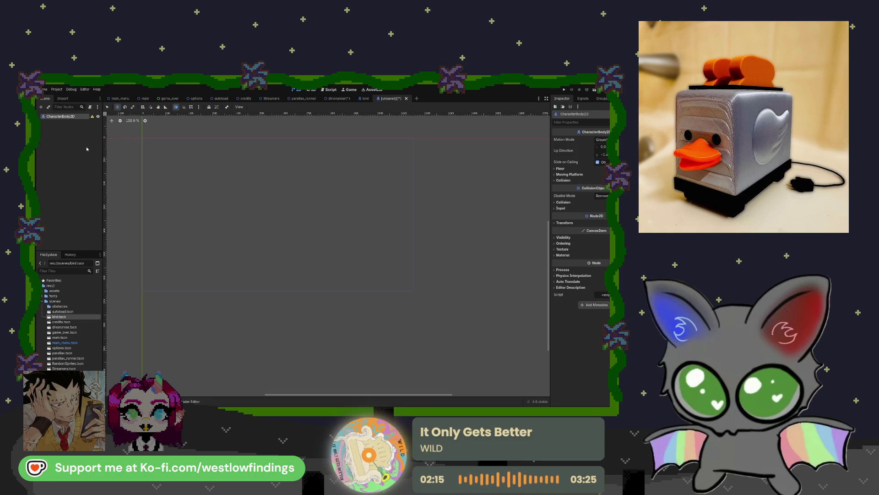
# - Check the bird scene's nodes, then add an AnimatedSprite2D child under CharacterBody2D
pyautogui.click(365, 98)
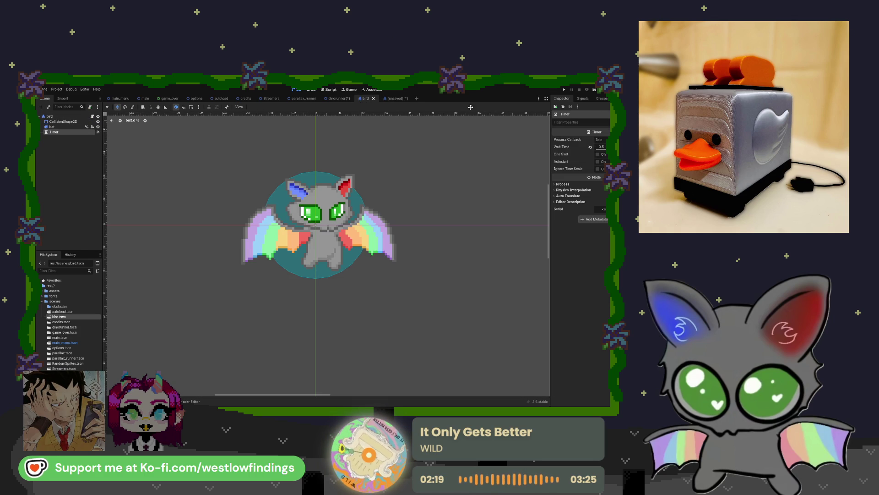
pyautogui.click(391, 99)
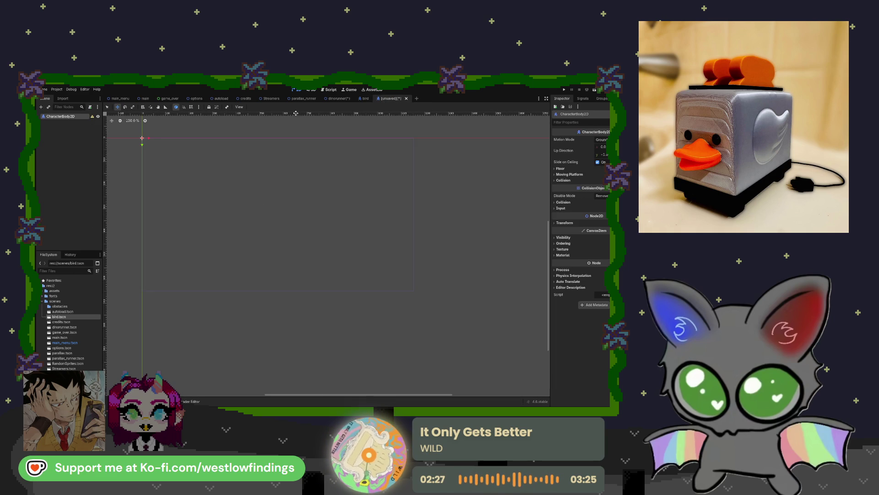
pyautogui.hotkey('ctrl', 'a')
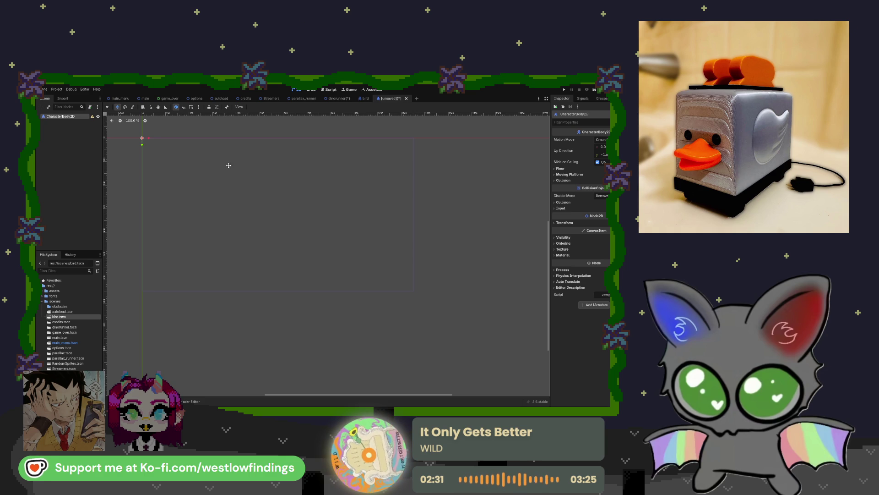
pyautogui.press('Return')
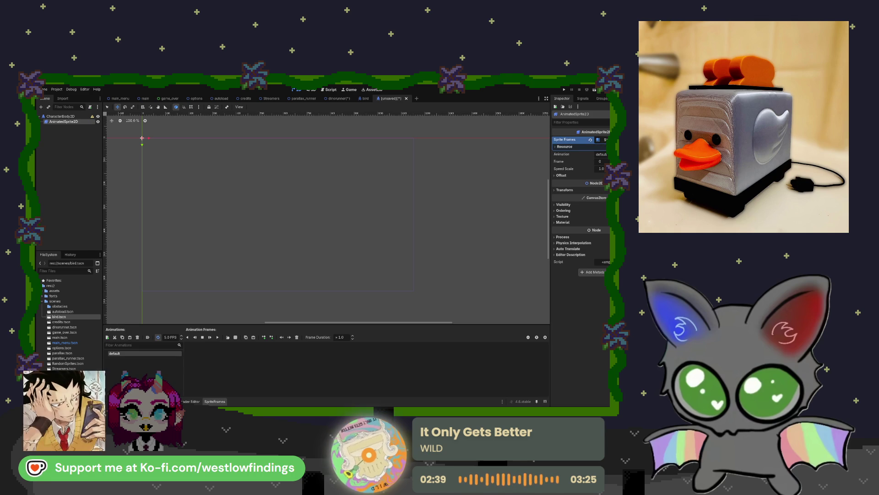
# - Clear the sprite frames and bring batrunner.png from the runnercharacters folder into the editor
pyautogui.click(591, 141)
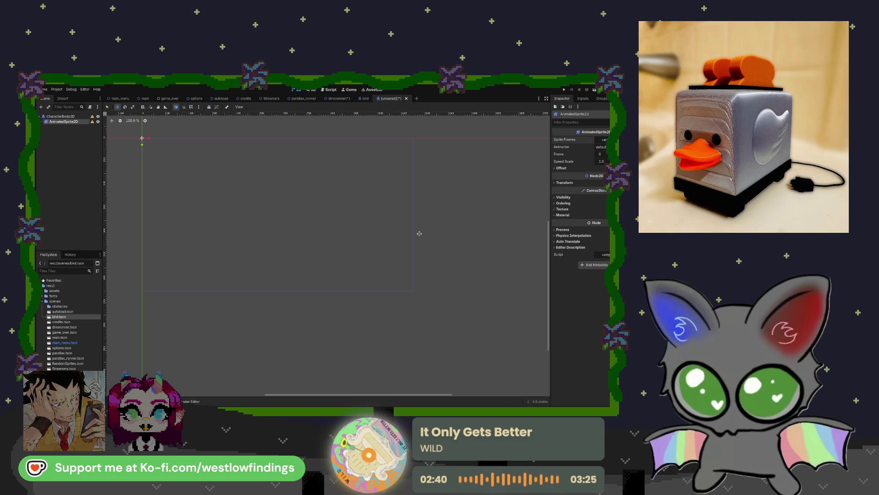
pyautogui.click(42, 291)
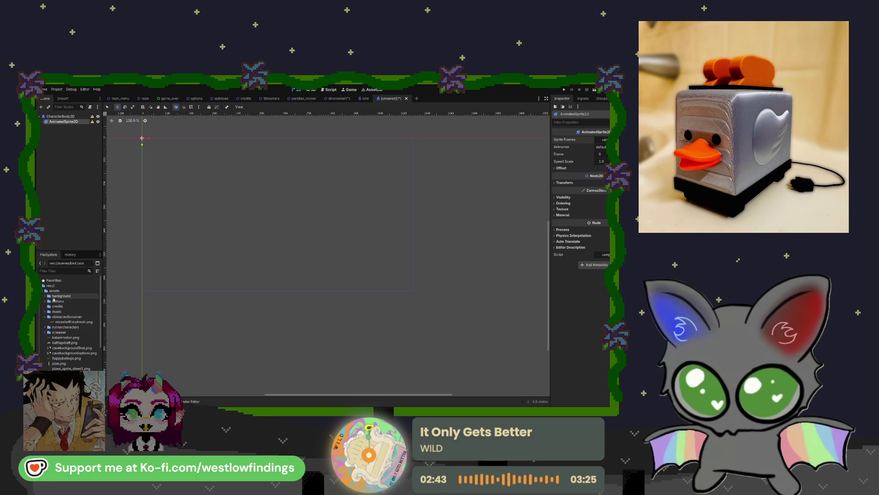
pyautogui.click(45, 327)
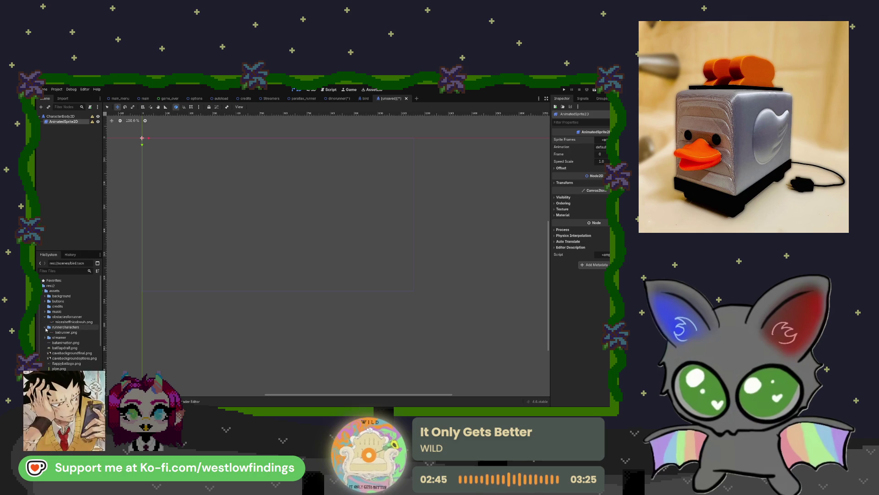
pyautogui.moveTo(64, 332)
pyautogui.mouseDown()
pyautogui.moveTo(231, 328)
pyautogui.moveTo(381, 284)
pyautogui.moveTo(591, 152)
pyautogui.mouseUp()
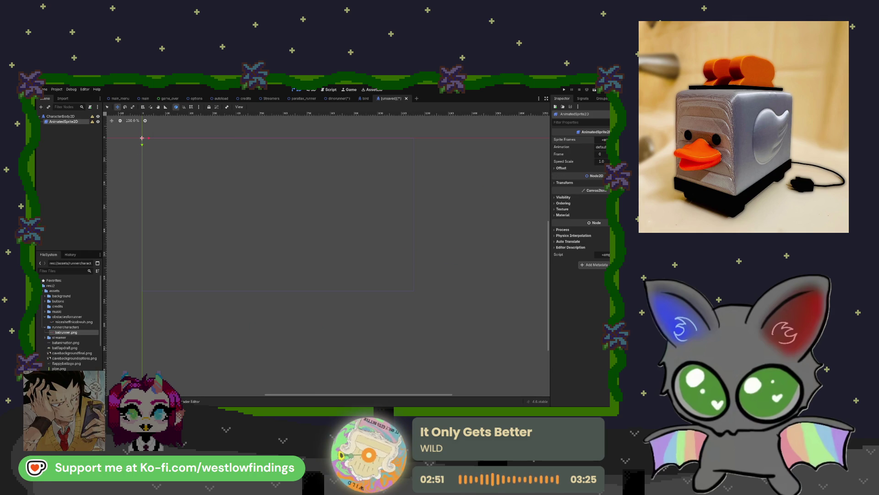
# - Create an autoplaying 'running' animation with four frames at 6 FPS
pyautogui.click(601, 140)
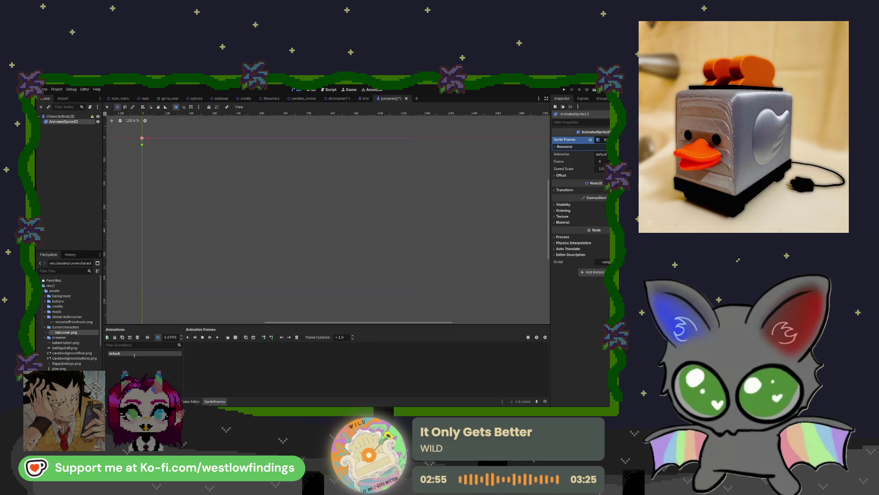
pyautogui.write('running')
pyautogui.press('Return')
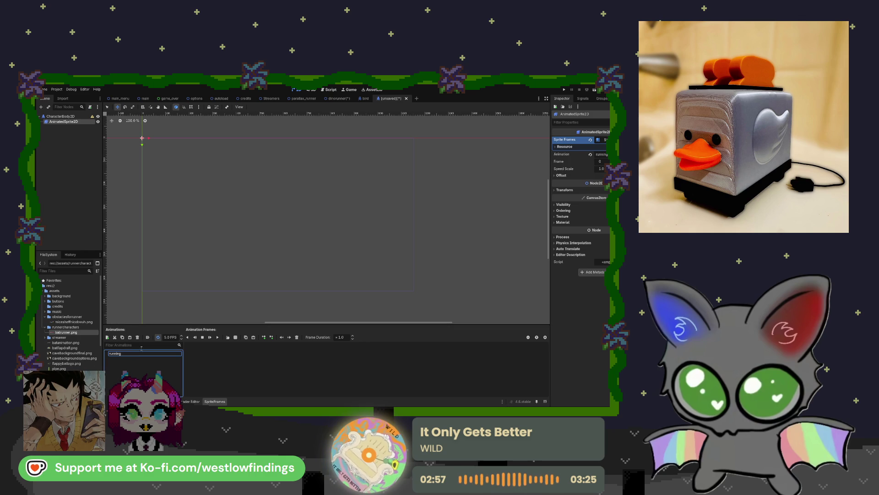
pyautogui.click(148, 338)
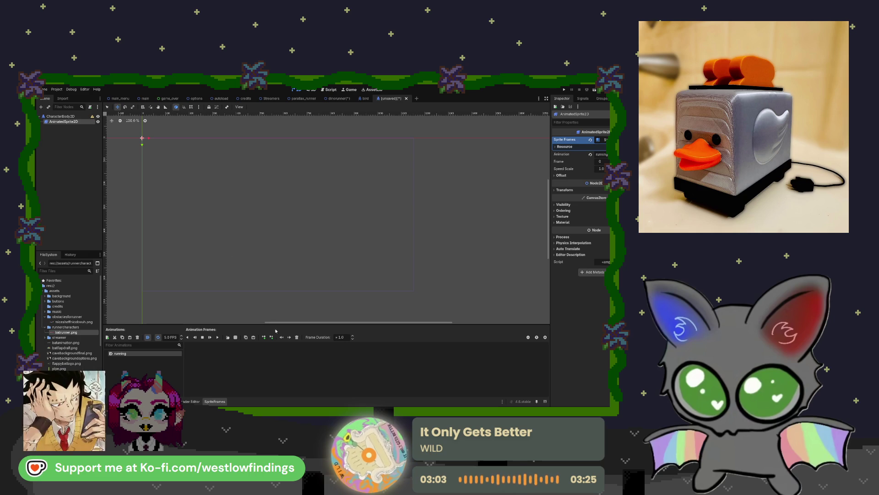
pyautogui.hotkey('ctrl', 'v')
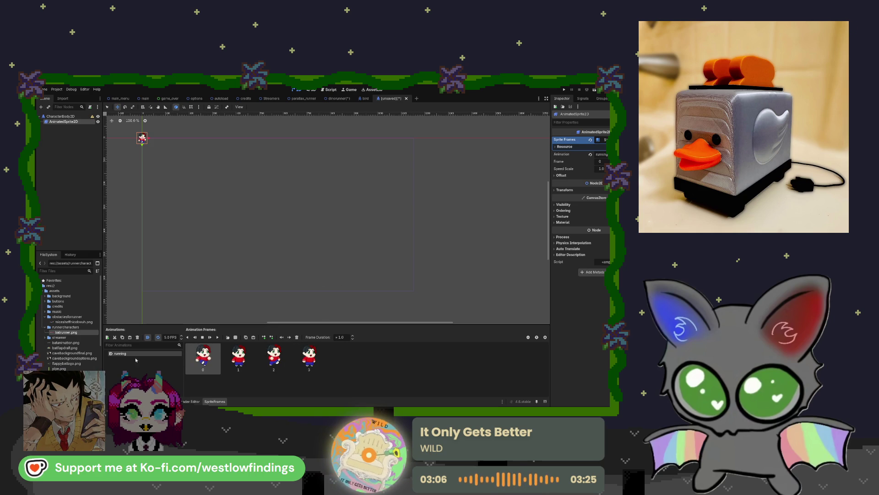
pyautogui.click(182, 338)
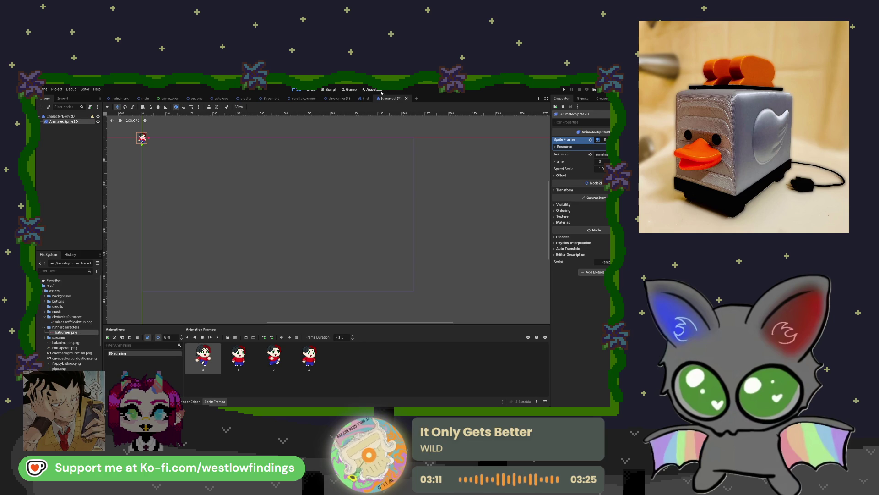
# - Rename the root to BatRunner and save it as the bat_runner scene
pyautogui.click(81, 116)
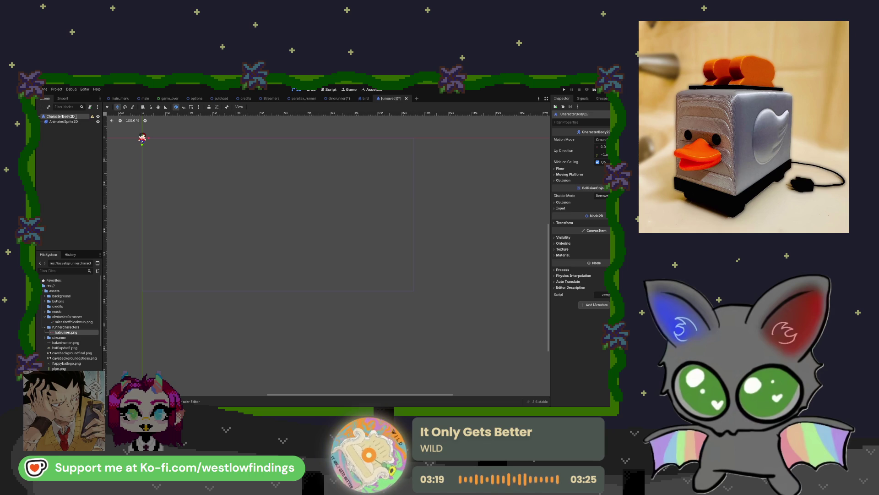
pyautogui.write('BatRunner')
pyautogui.press('Return')
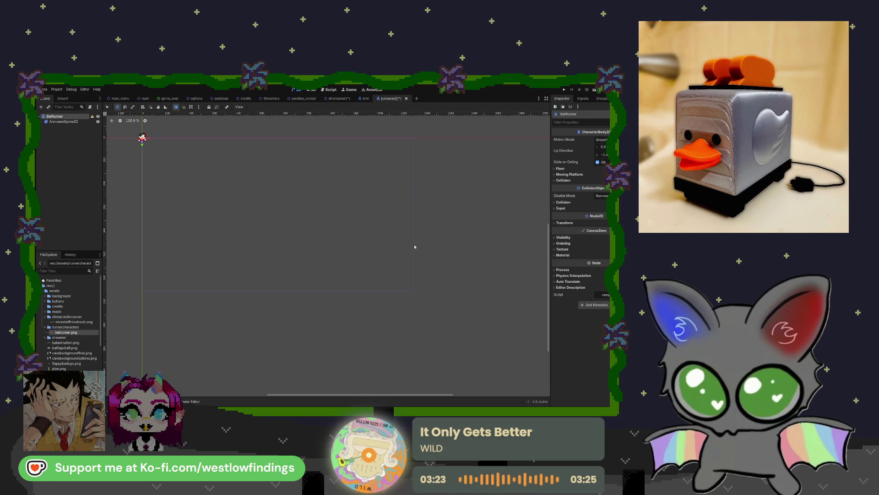
pyautogui.hotkey('ctrl', 's')
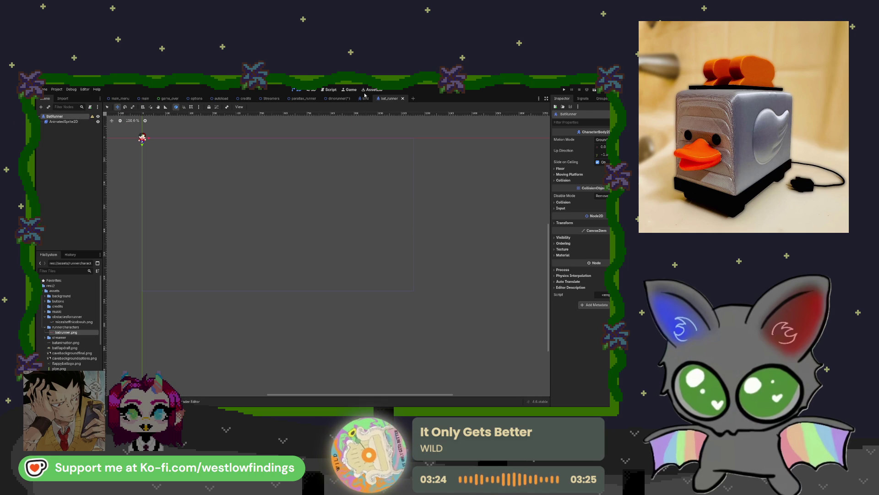
# - Instance bat_runner.tscn into Dinorunner and move the bat down into the cave
pyautogui.click(338, 98)
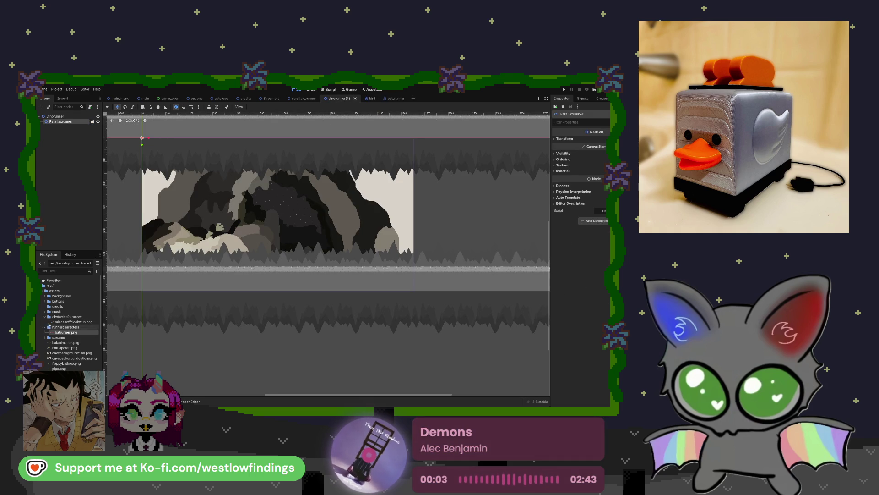
pyautogui.click(45, 290)
pyautogui.click(42, 301)
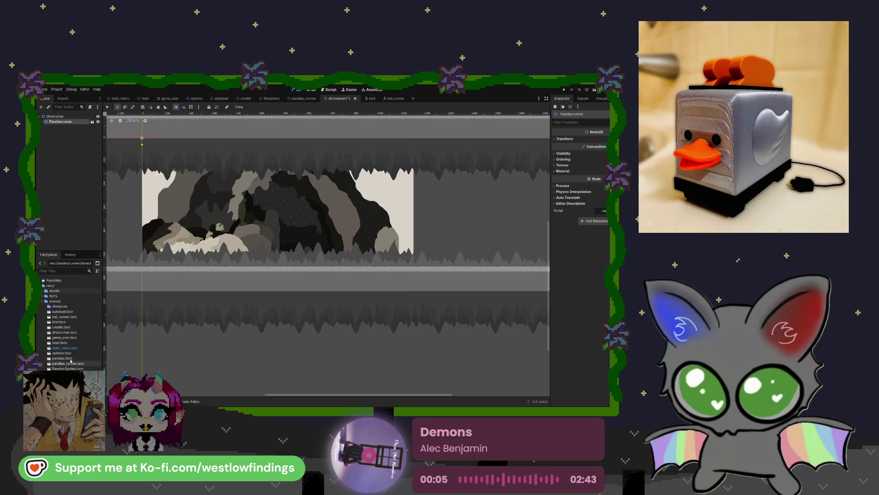
pyautogui.click(69, 318)
pyautogui.moveTo(53, 296); pyautogui.dragTo(92, 124)
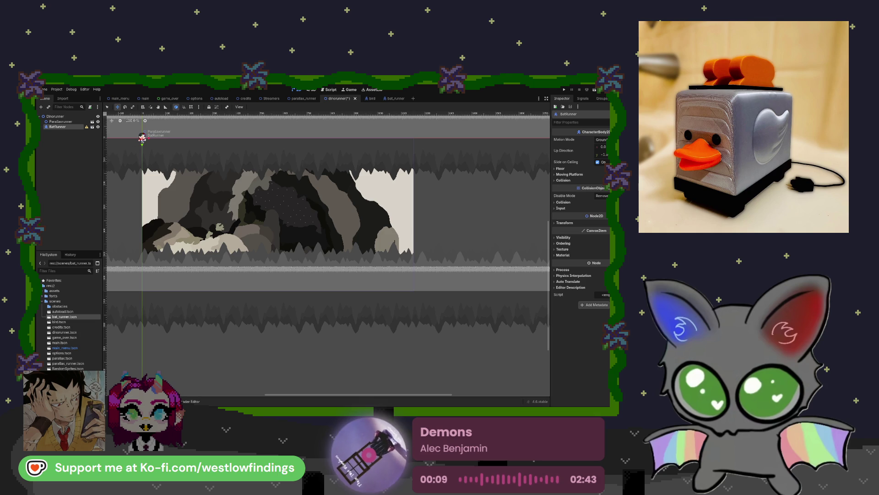
pyautogui.moveTo(142, 138)
pyautogui.mouseDown()
pyautogui.moveTo(184, 228)
pyautogui.moveTo(165, 248)
pyautogui.mouseUp()
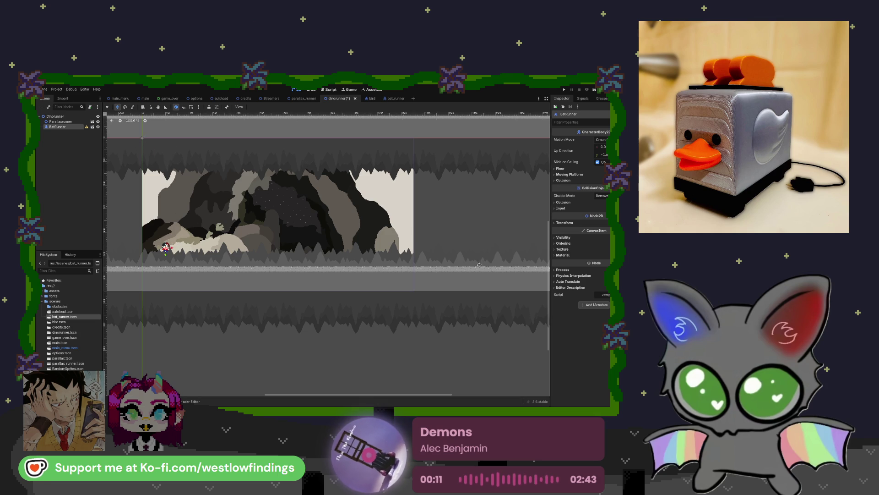
# - Set the bat's Transform scale to 2.5
pyautogui.click(570, 224)
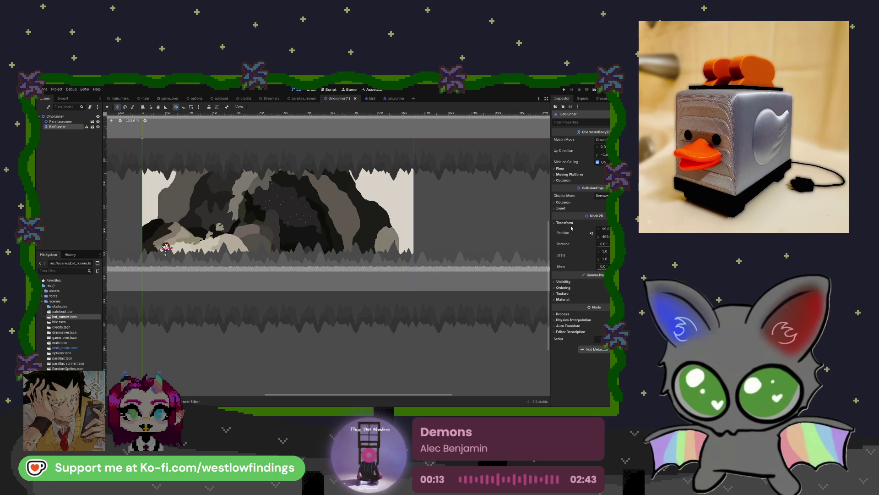
pyautogui.click(606, 259)
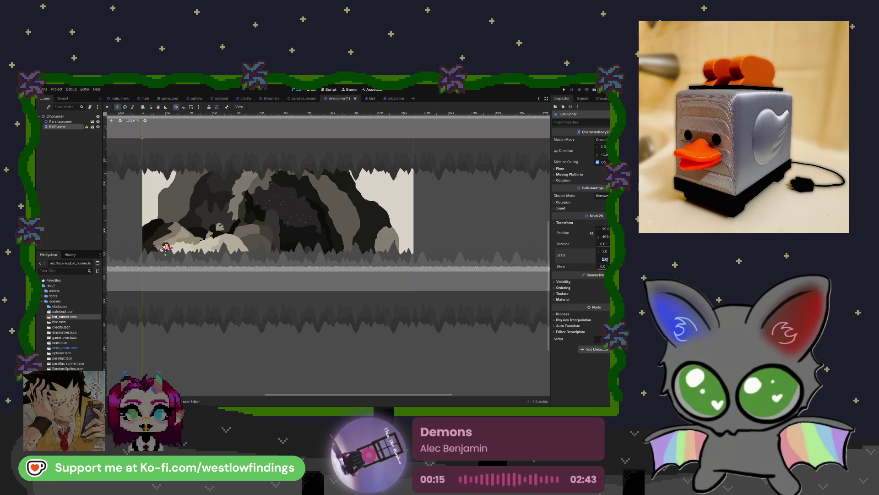
pyautogui.press('Return')
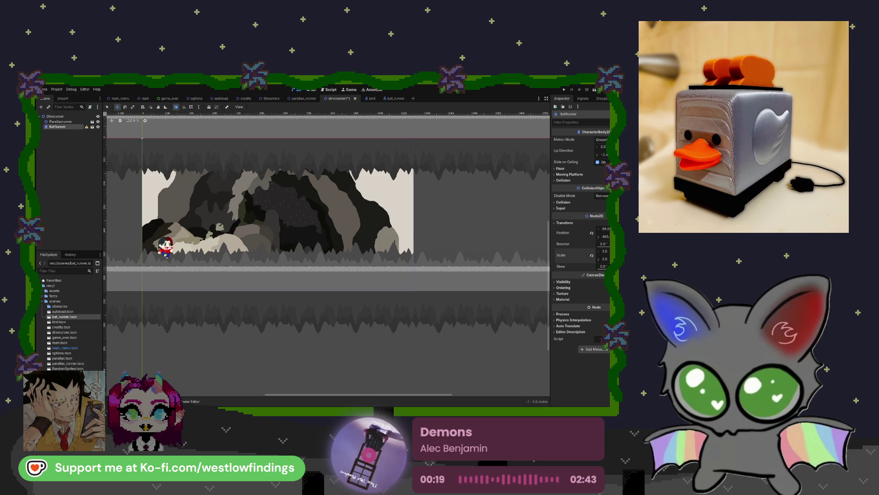
pyautogui.click(606, 259)
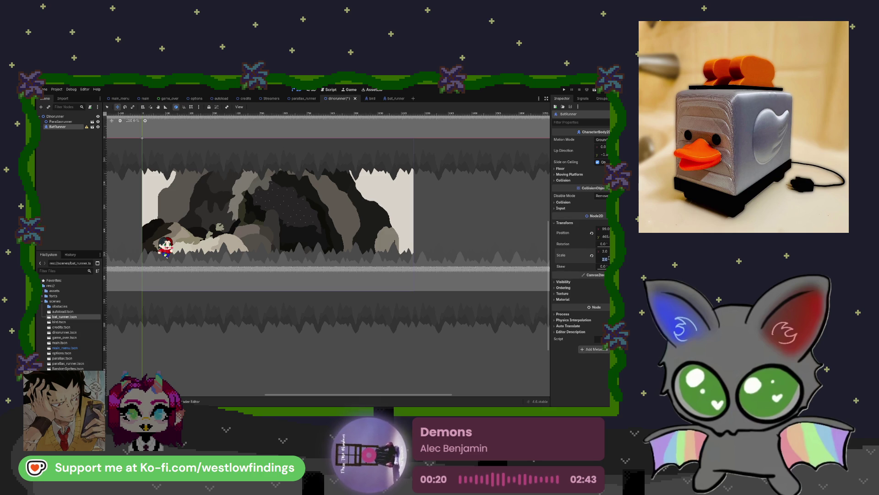
pyautogui.write('5')
pyautogui.press('Return')
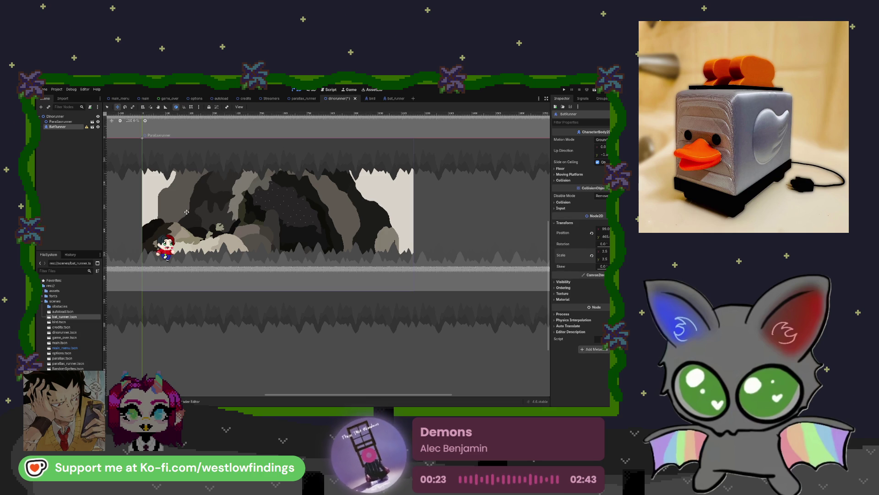
# - Lower the bat onto the cave floor and copy the main scene's Timer under Dinorunner
pyautogui.moveTo(166, 256)
pyautogui.mouseDown()
pyautogui.moveTo(166, 265)
pyautogui.moveTo(174, 250)
pyautogui.mouseUp()
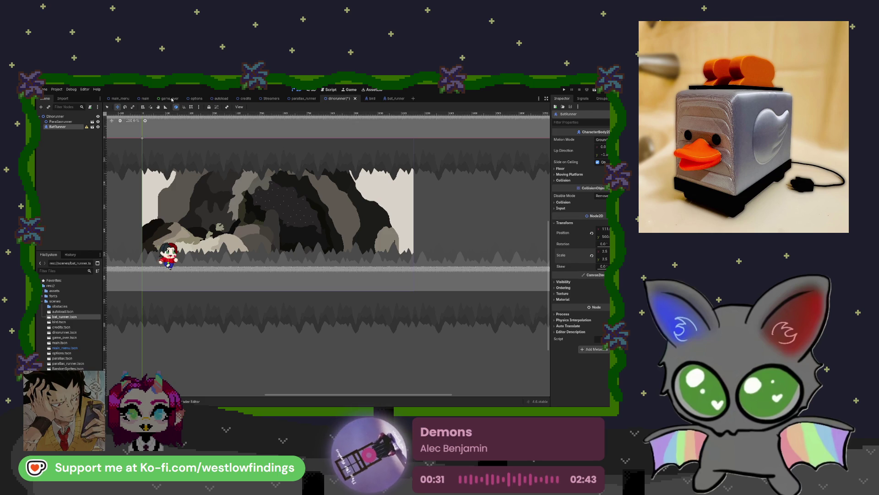
pyautogui.click(145, 98)
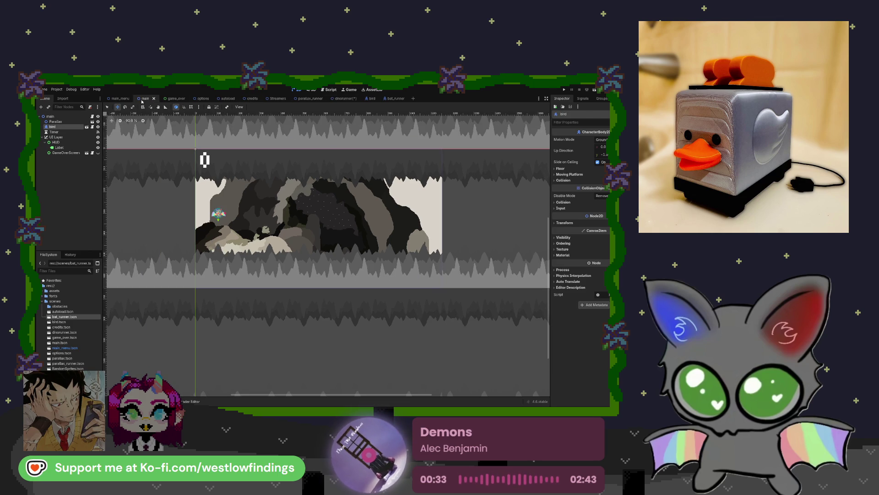
pyautogui.click(76, 133)
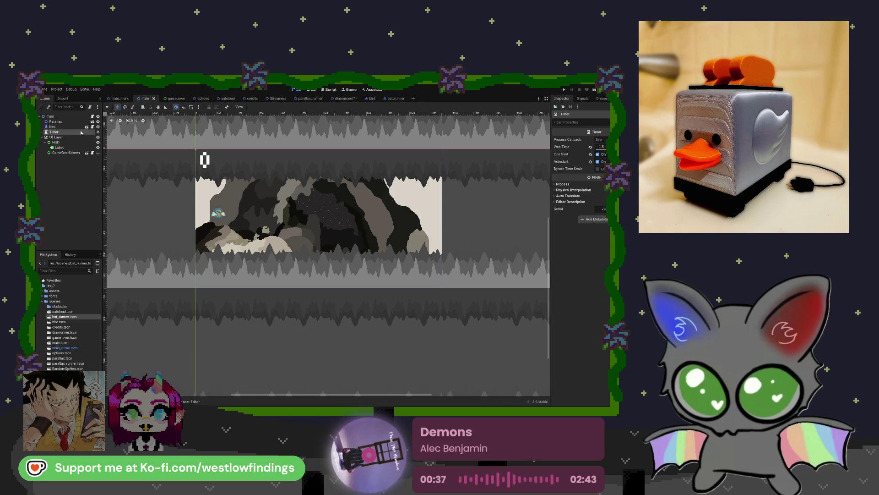
pyautogui.click(355, 99)
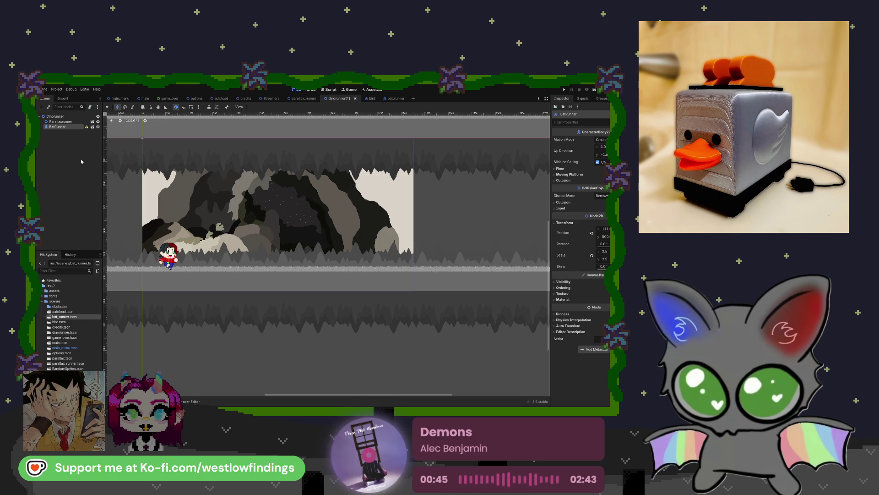
pyautogui.hotkey('ctrl', 'v')
pyautogui.moveTo(82, 133); pyautogui.dragTo(68, 116)
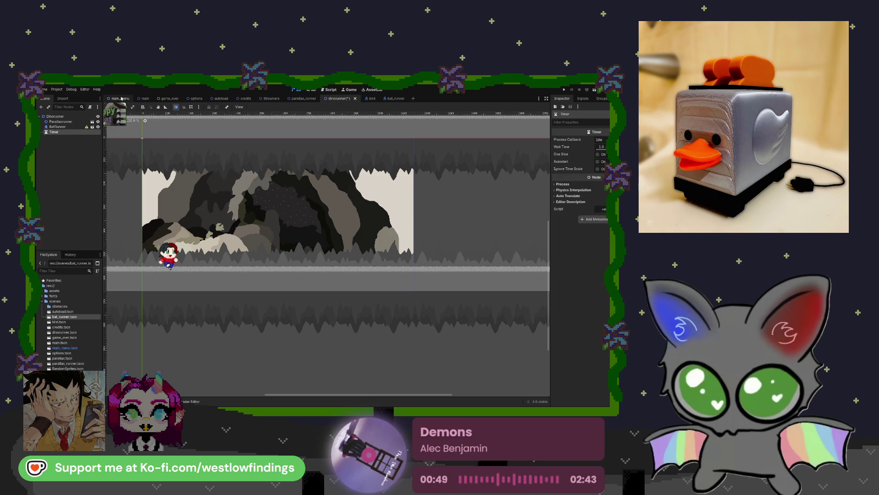
# - Copy the UI Layer with HUD, Label and GameOverScreen from main into Dinorunner
pyautogui.click(145, 99)
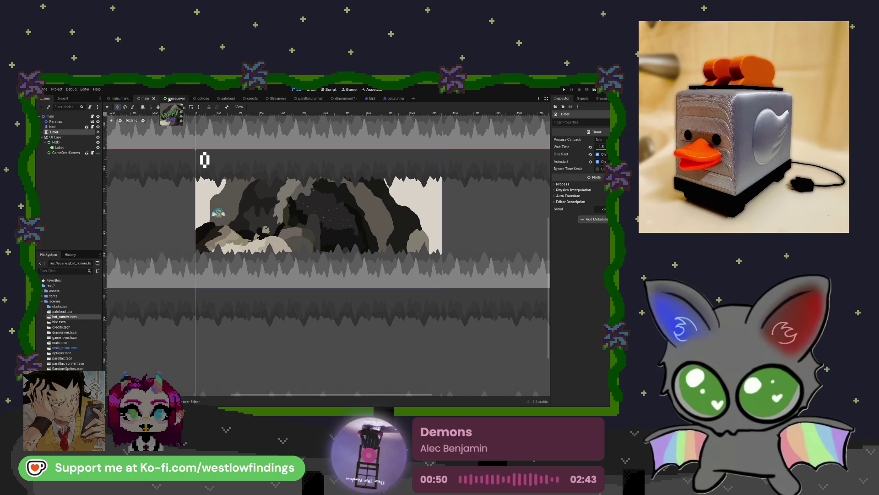
pyautogui.keyDown('shift'); pyautogui.click(69, 153); pyautogui.keyUp('shift')
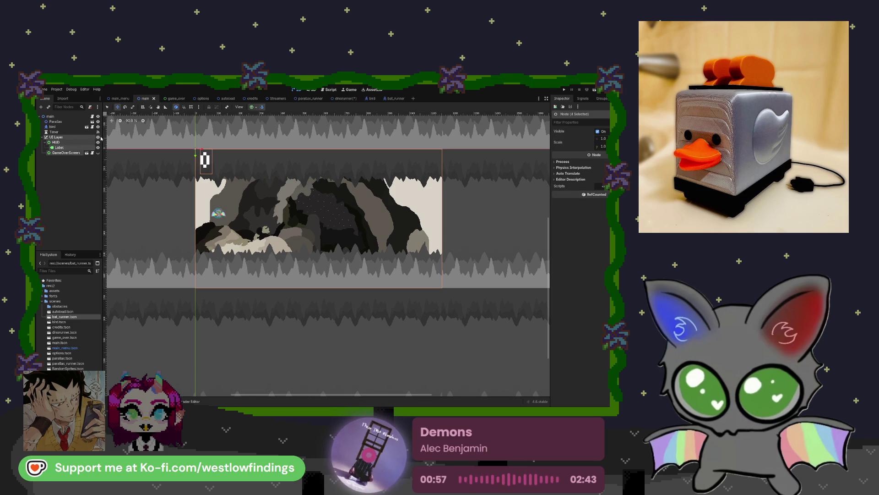
pyautogui.click(342, 98)
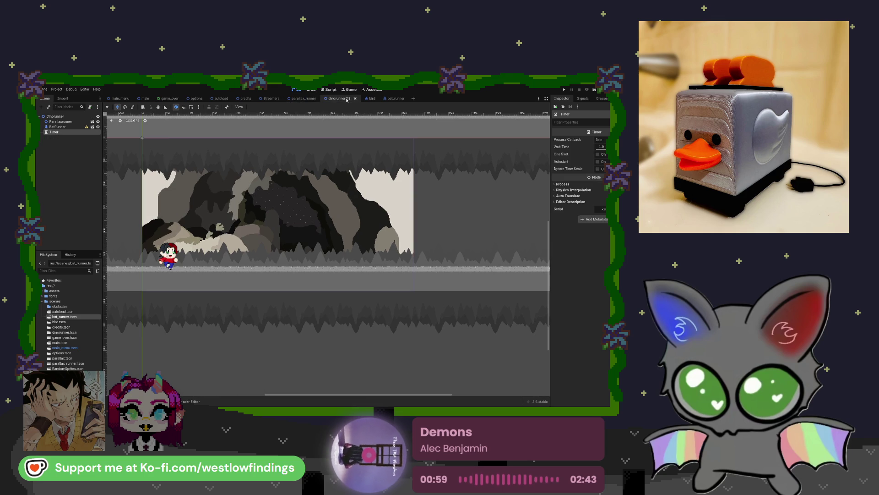
pyautogui.click(71, 164)
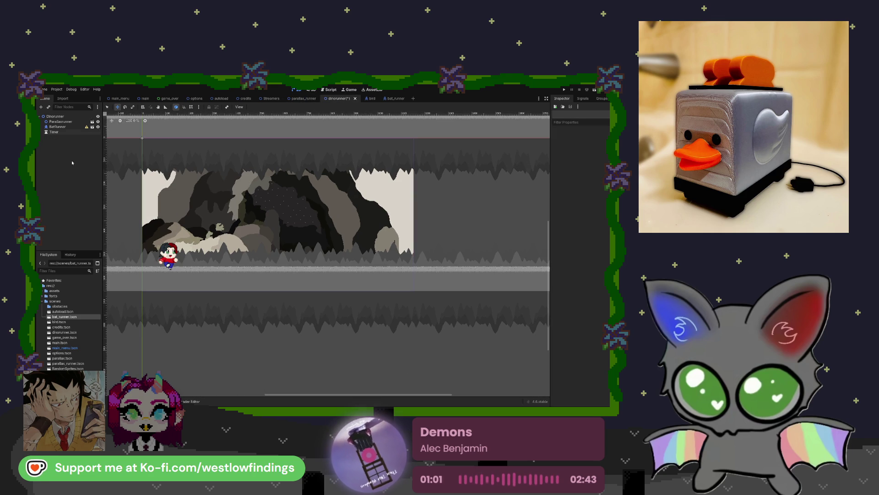
pyautogui.hotkey('ctrl', 'v')
# - Rename the pasted Label node to Score
pyautogui.click(58, 147)
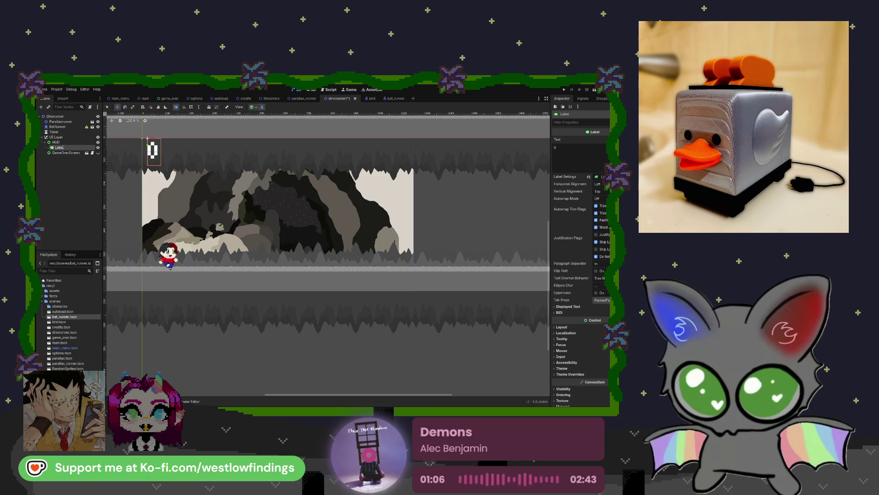
pyautogui.write('Score')
pyautogui.press('Return')
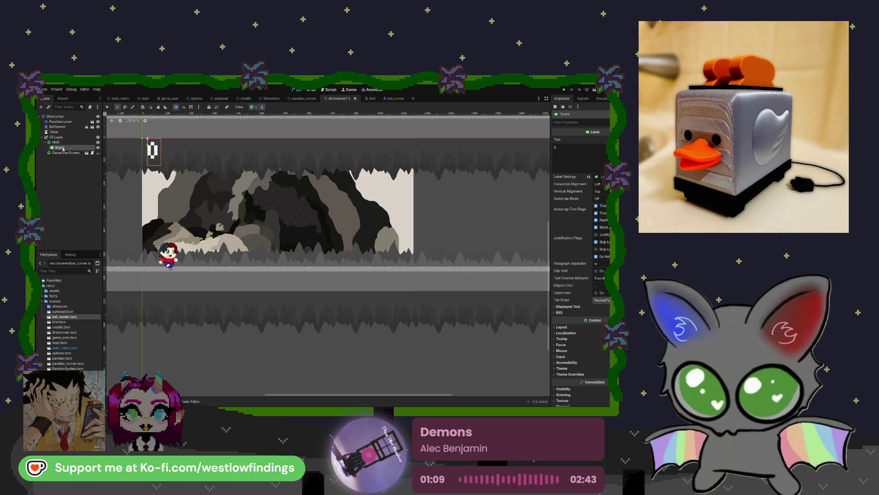
pyautogui.click(73, 129)
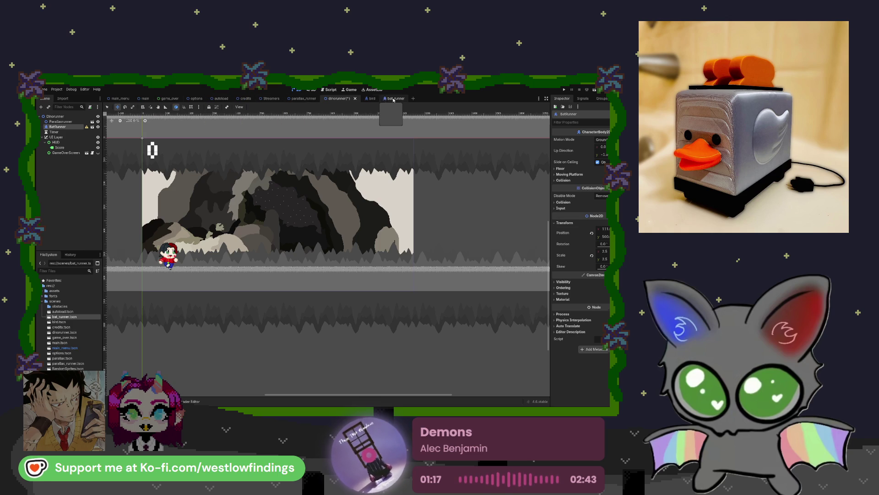
# - Add a capsule CollisionShape2D to BatRunner and resize it to the bat's body
pyautogui.hotkey('ctrl', 'Tab')
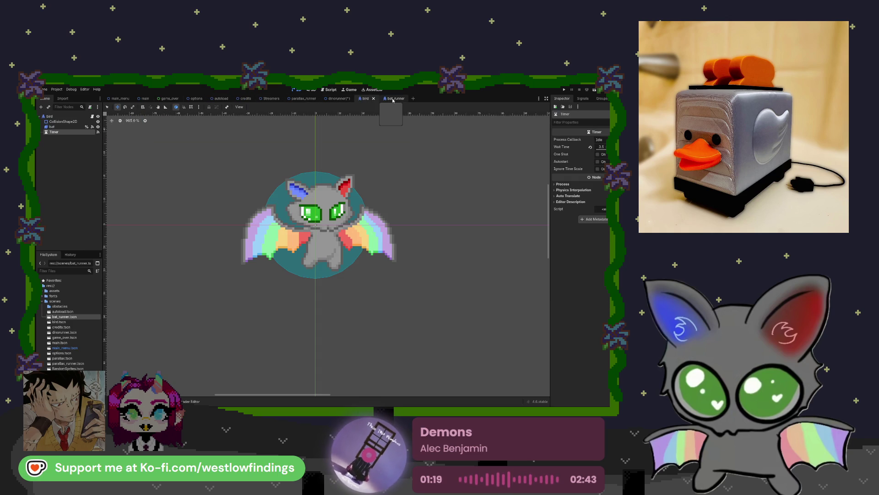
pyautogui.click(393, 101)
pyautogui.scroll(8, 142, 142)
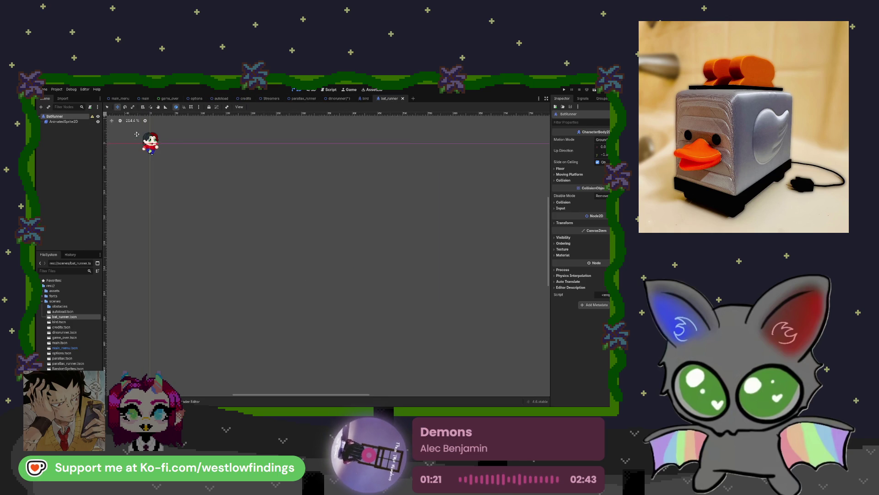
pyautogui.scroll(2, 141, 142)
pyautogui.press('f')
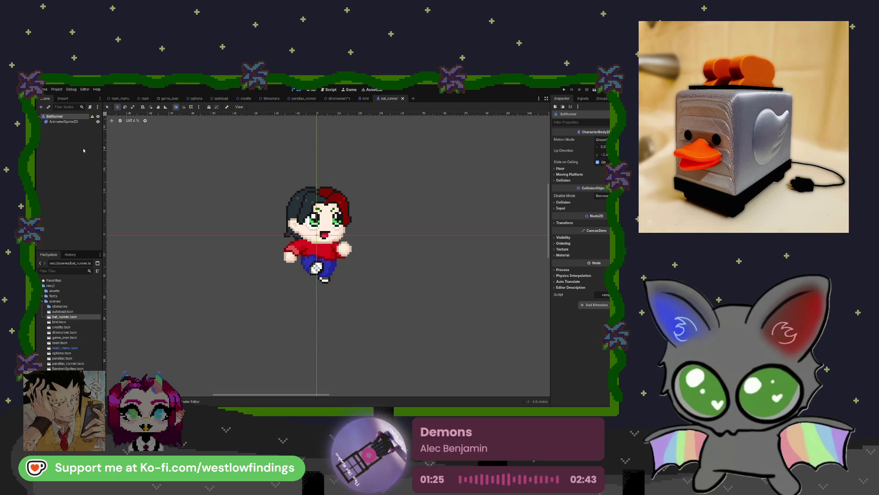
pyautogui.hotkey('ctrl', 'v')
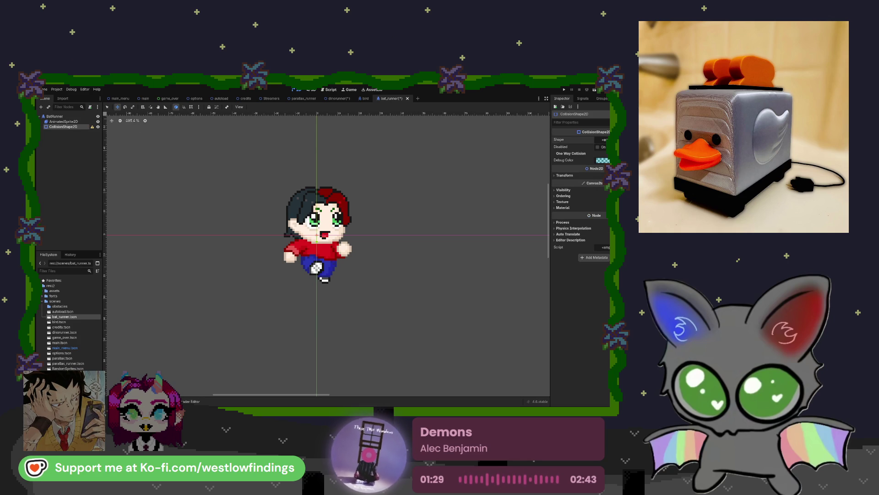
pyautogui.hotkey('ctrl', 'v')
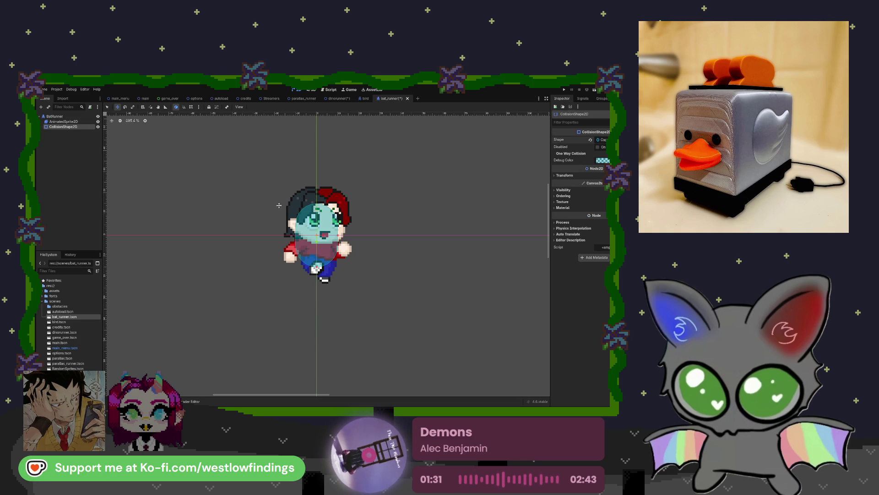
pyautogui.moveTo(341, 237); pyautogui.dragTo(348, 236)
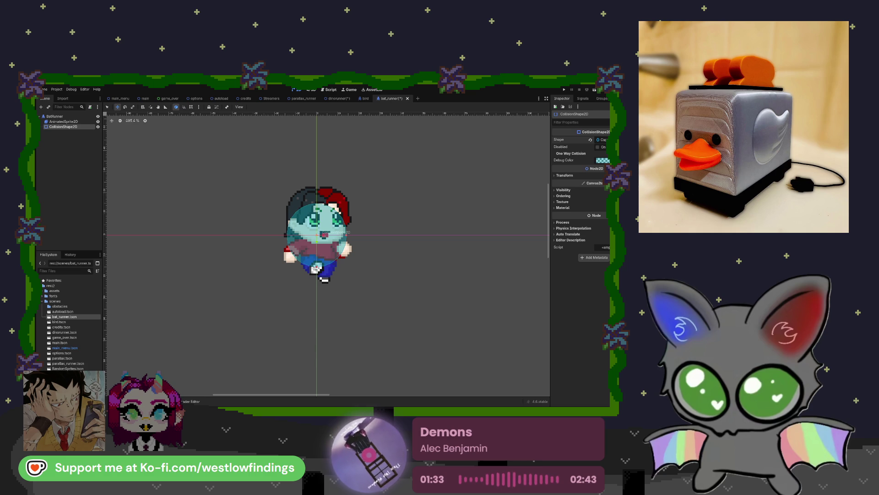
pyautogui.moveTo(316, 268); pyautogui.dragTo(318, 283)
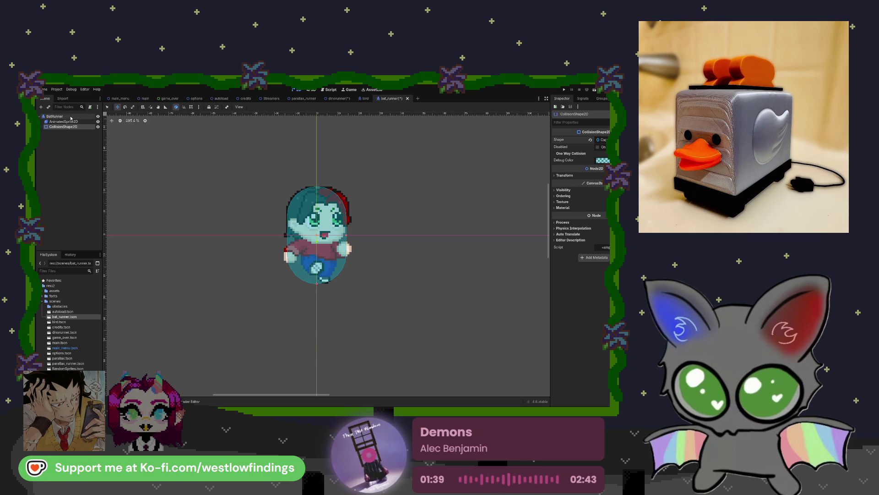
# - Add a Timer node as a direct child of BatRunner
pyautogui.click(365, 99)
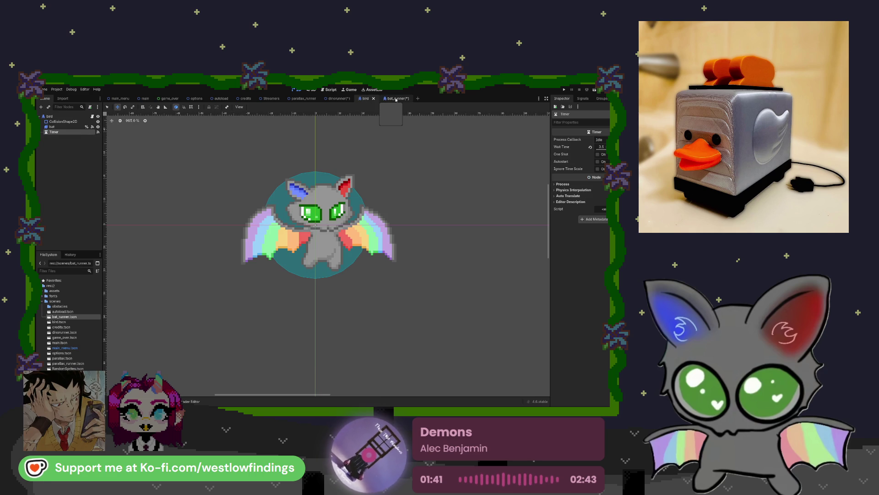
pyautogui.click(396, 98)
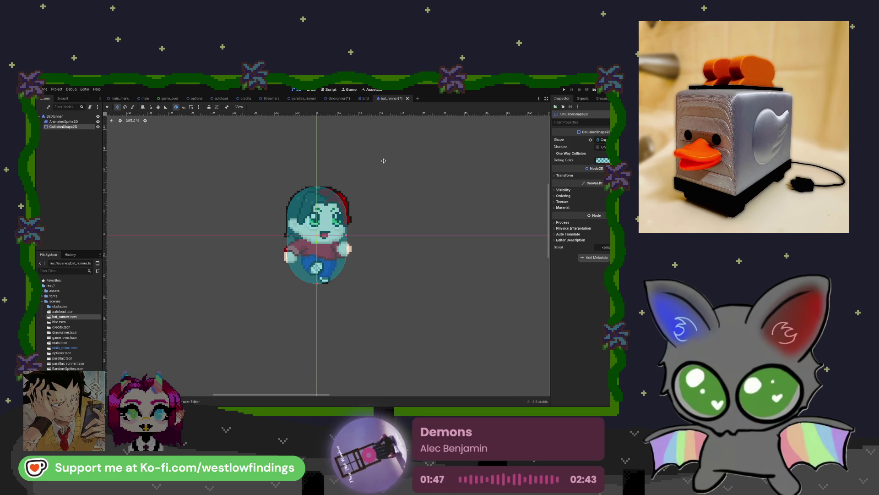
pyautogui.hotkey('ctrl', 'v')
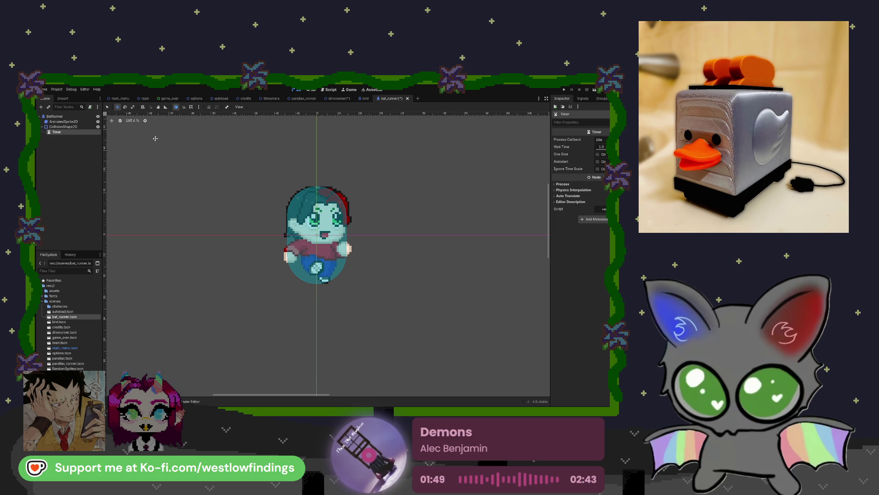
pyautogui.moveTo(55, 132); pyautogui.dragTo(55, 116)
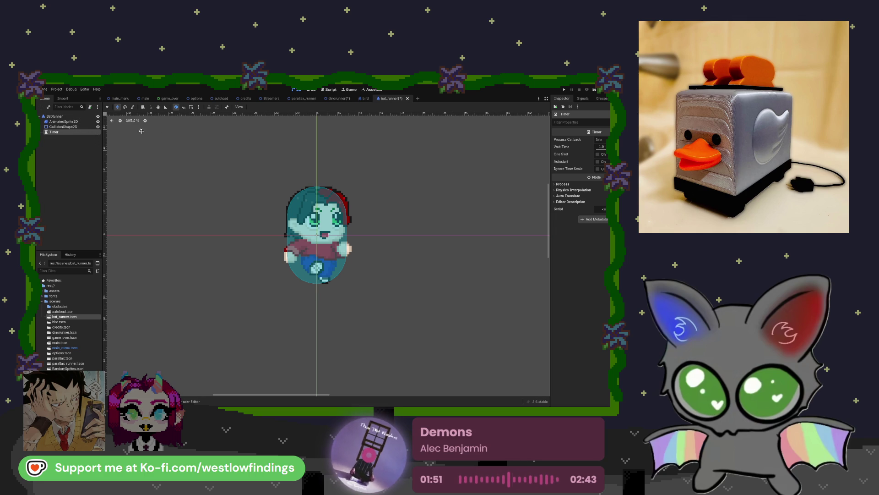
pyautogui.click(365, 99)
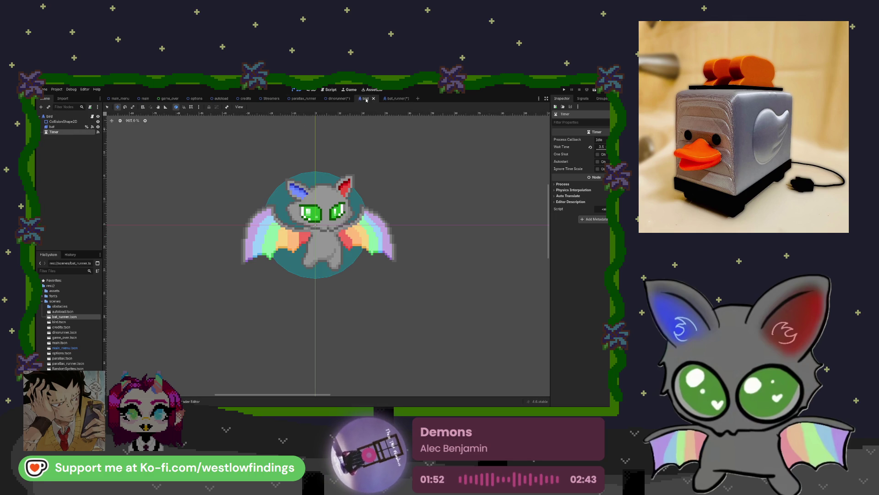
pyautogui.click(390, 99)
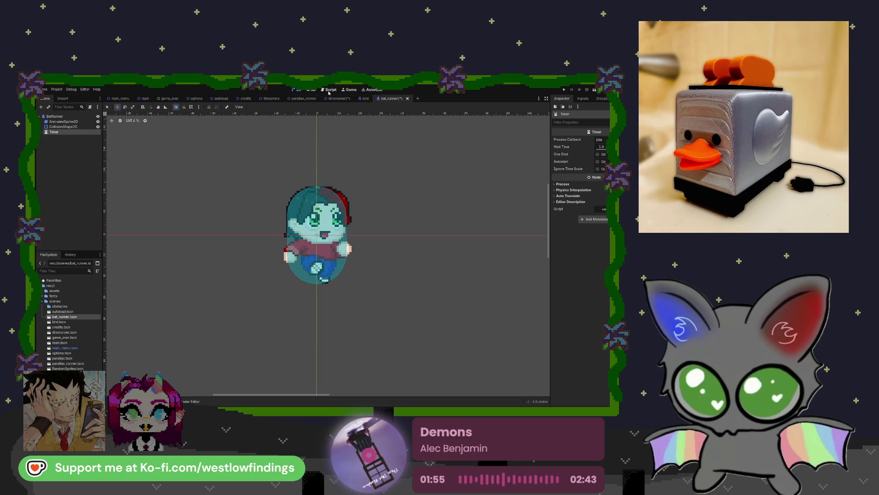
# - Copy all of bird.gd and attach a new bat_runner.gd script to BatRunner
pyautogui.click(322, 90)
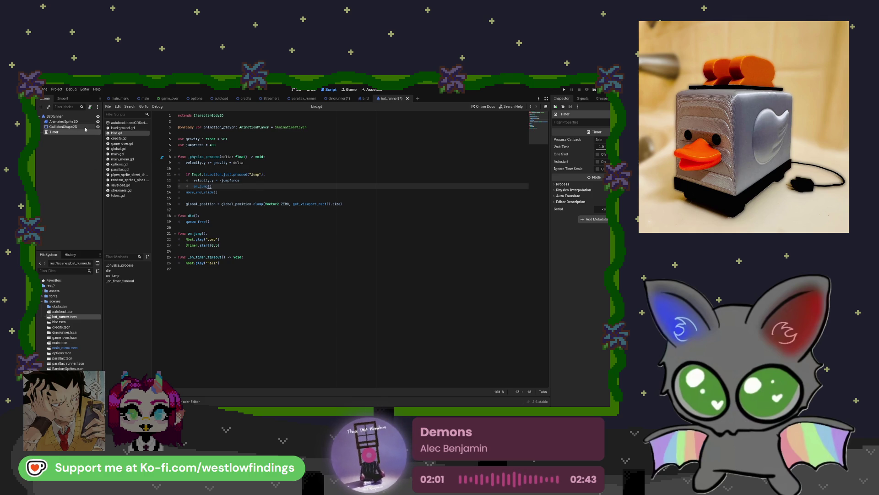
pyautogui.click(197, 150)
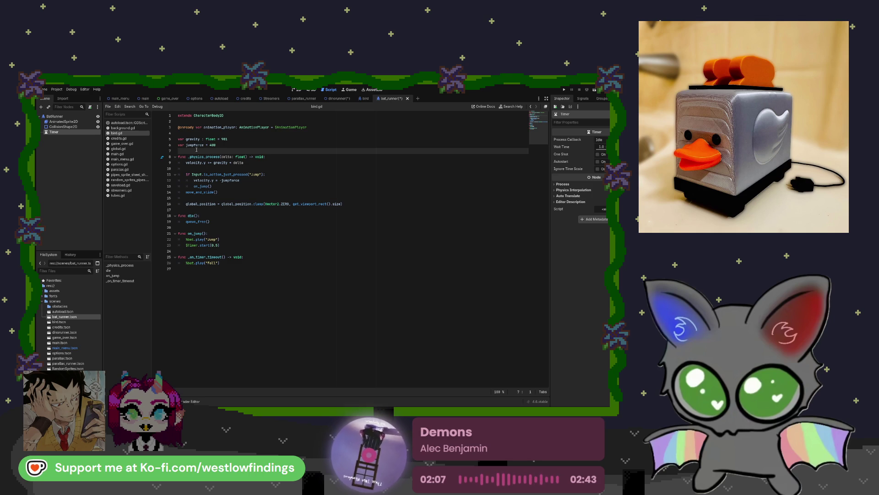
pyautogui.hotkey('ctrl', 'a')
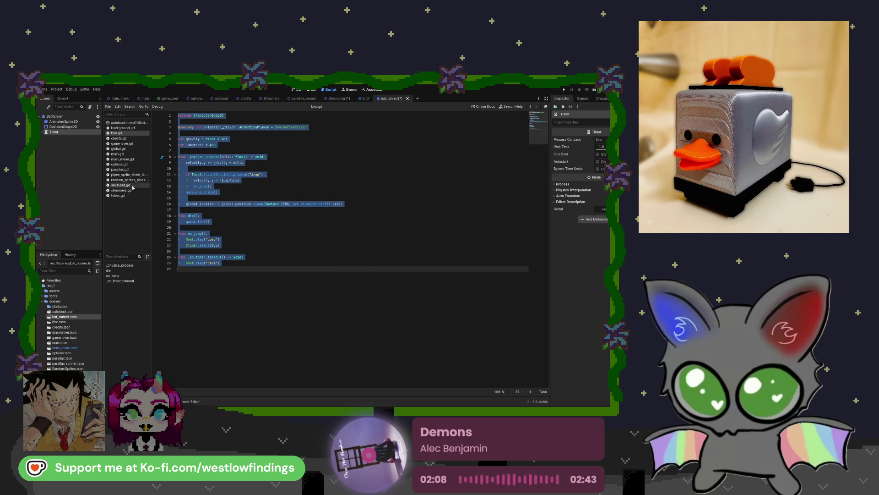
pyautogui.click(128, 135)
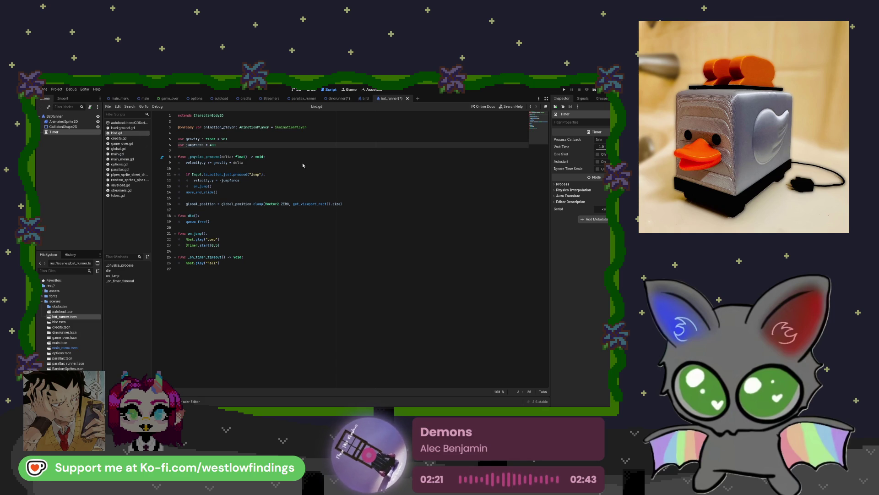
pyautogui.click(83, 116)
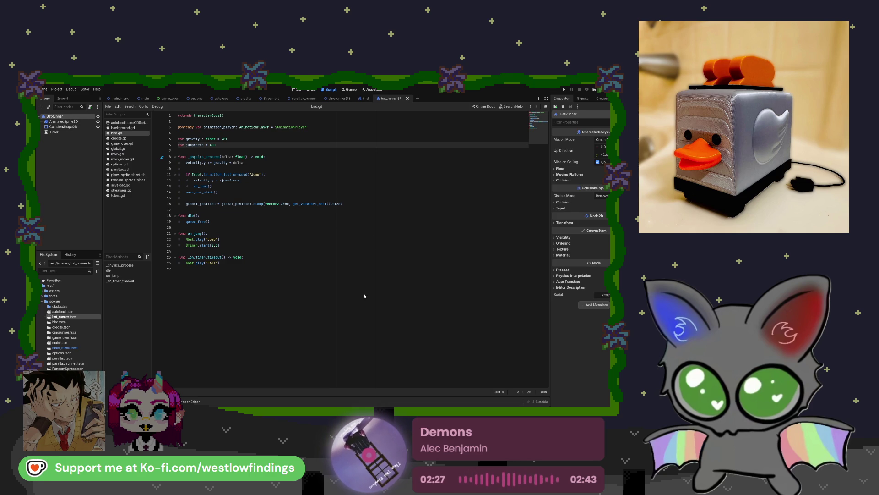
pyautogui.click(212, 134)
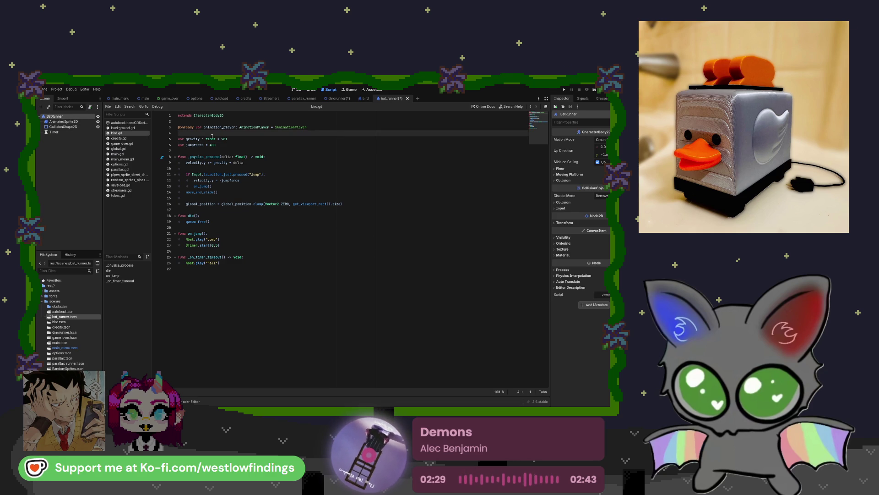
pyautogui.hotkey('ctrl', 'a')
pyautogui.hotkey('ctrl', 'c')
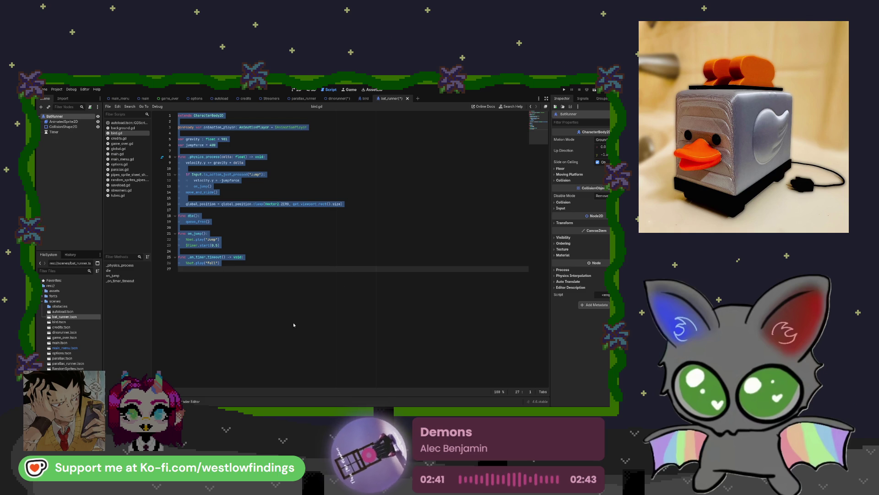
pyautogui.click(332, 301)
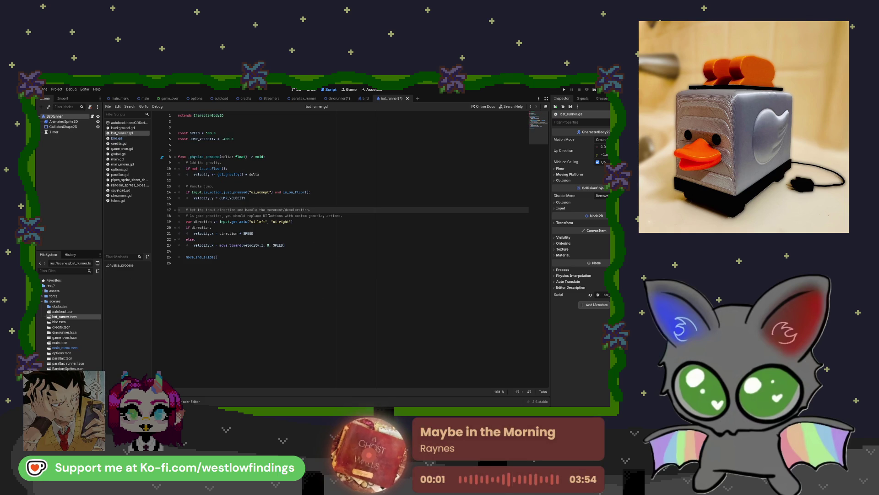
# - Replace the template with the bird code, pointing line 3 at the sprite renamed Animations
pyautogui.hotkey('ctrl', 'a')
pyautogui.hotkey('ctrl', 'v')
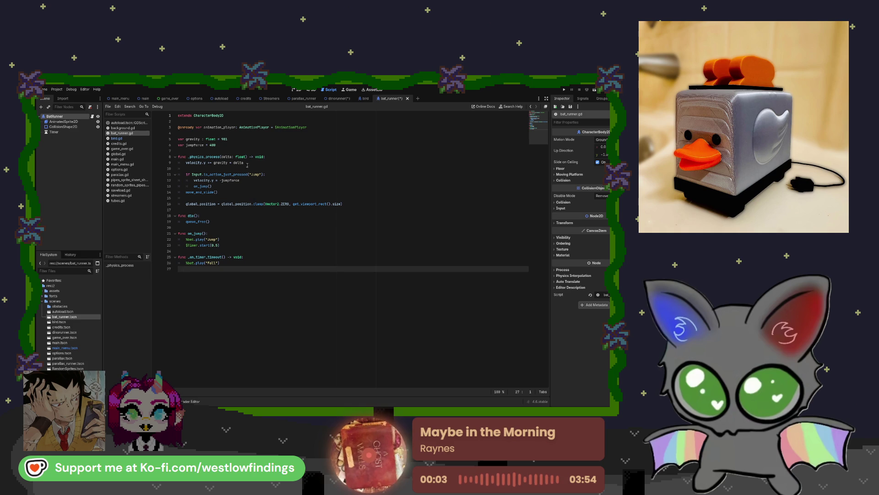
pyautogui.click(305, 127)
pyautogui.hotkey('ctrl', 'shift', 'Left')
pyautogui.hotkey('ctrl', 'shift', 'Left')
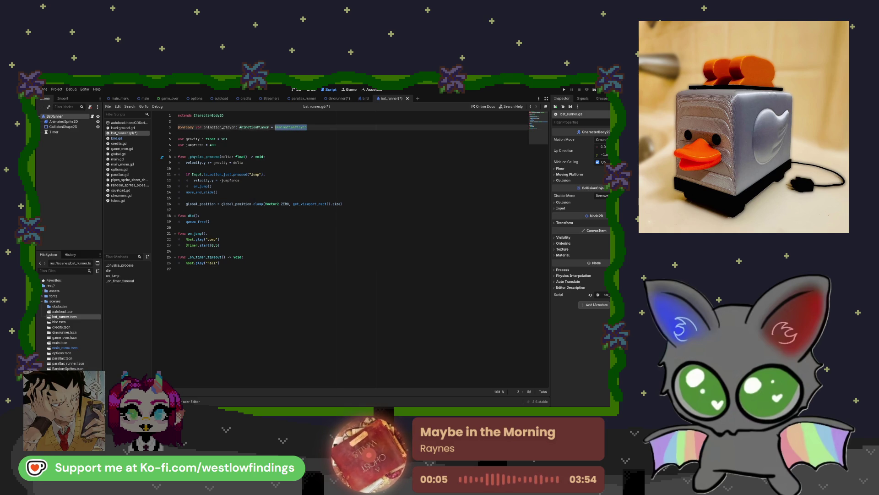
pyautogui.press('BackSpace')
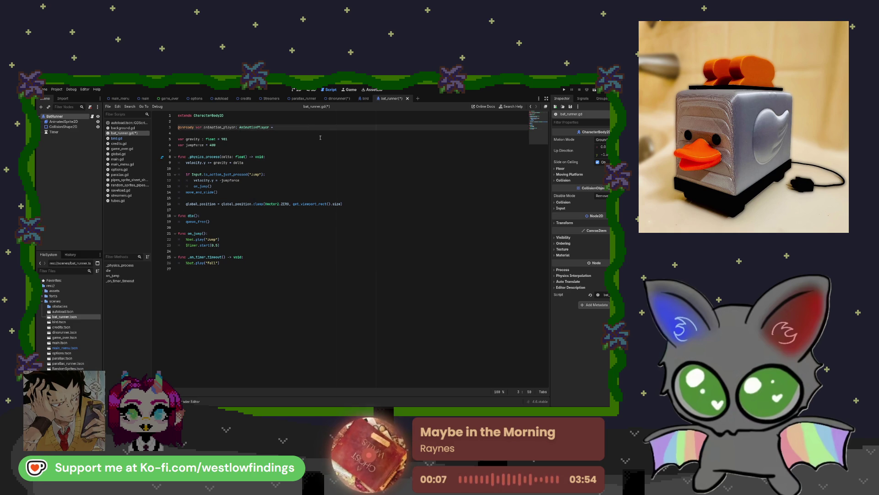
pyautogui.click(90, 122)
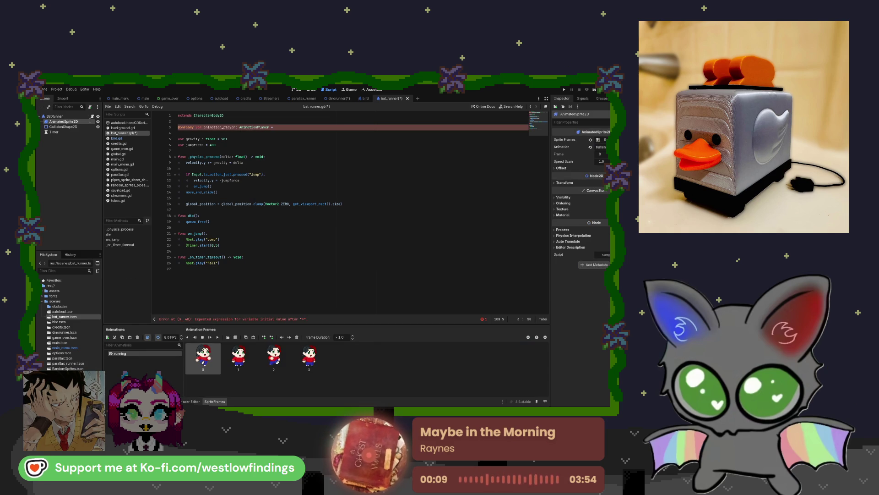
pyautogui.write('Animations')
pyautogui.press('Return')
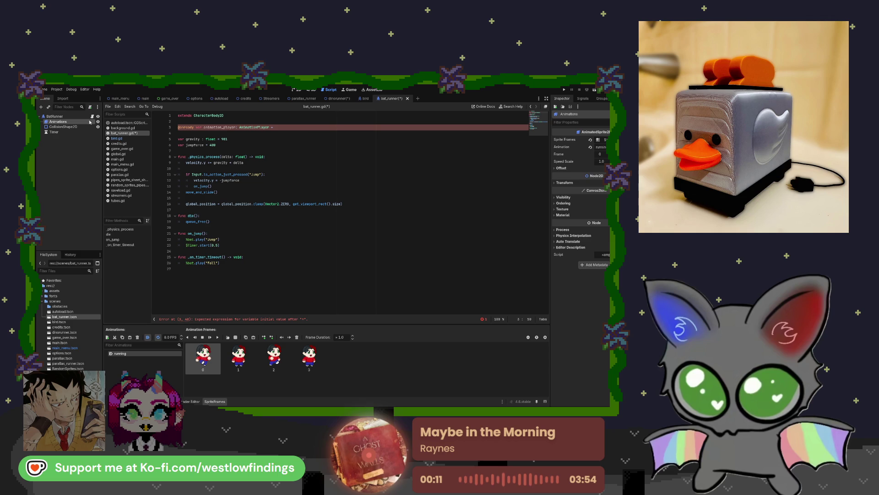
pyautogui.moveTo(58, 122); pyautogui.dragTo(272, 129)
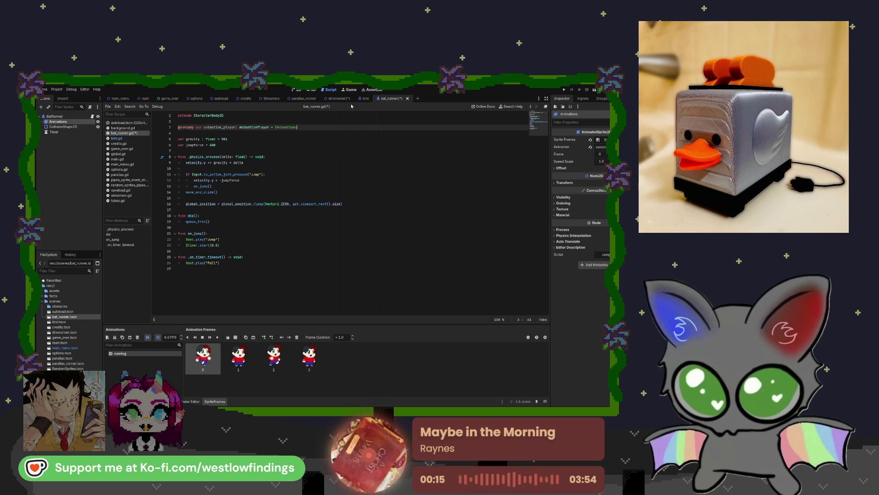
# - Compare the script against bird.gd and the bird scene, then return to bat_runner
pyautogui.click(365, 99)
pyautogui.click(390, 99)
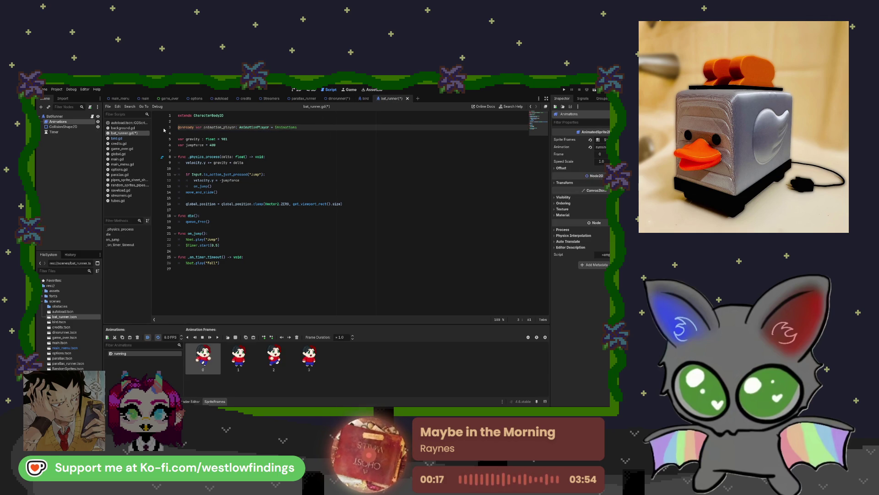
pyautogui.click(133, 139)
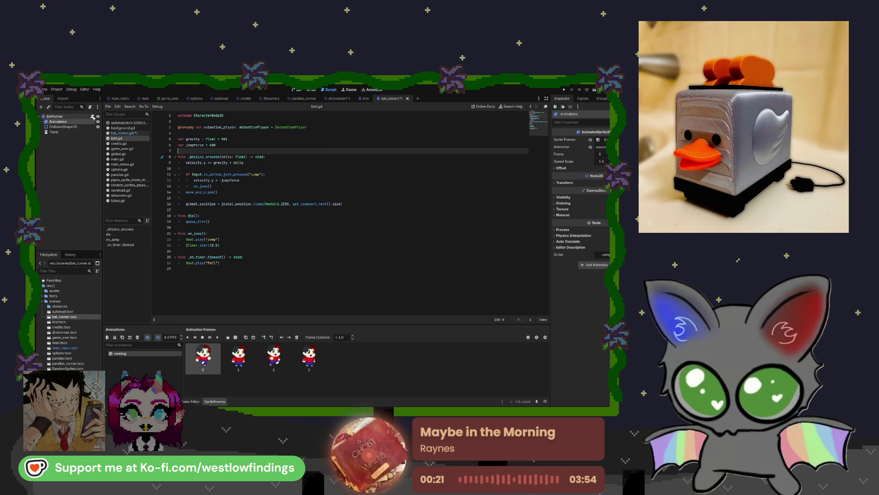
pyautogui.click(92, 117)
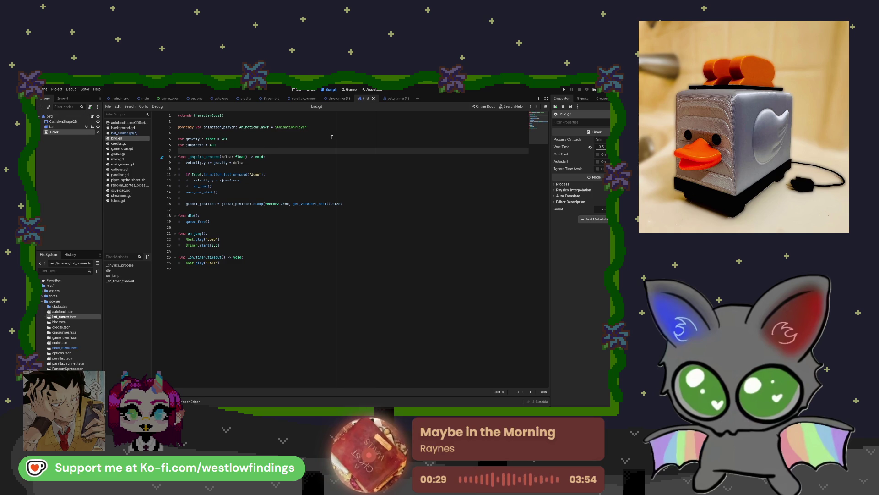
pyautogui.click(396, 98)
pyautogui.click(367, 99)
pyautogui.click(389, 99)
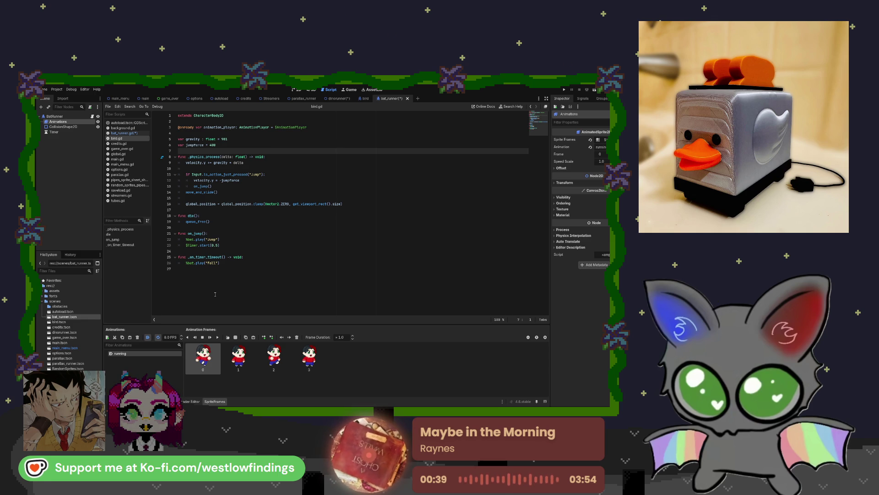
# - Change the 'Fall' animation name on line 26 to 'running'
pyautogui.click(259, 175)
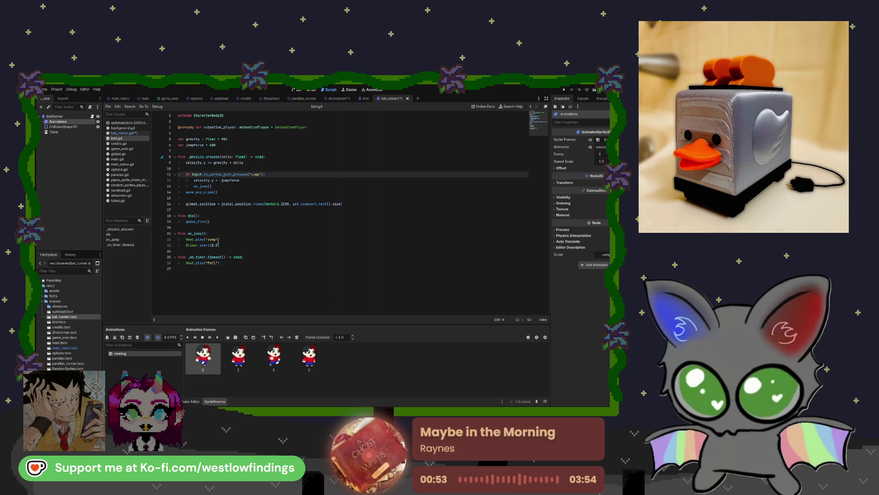
pyautogui.moveTo(216, 264); pyautogui.dragTo(208, 265)
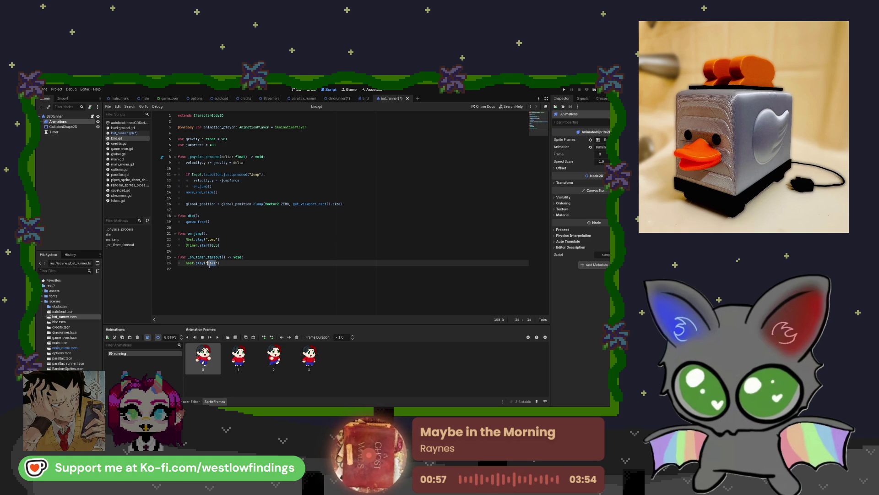
pyautogui.write('running')
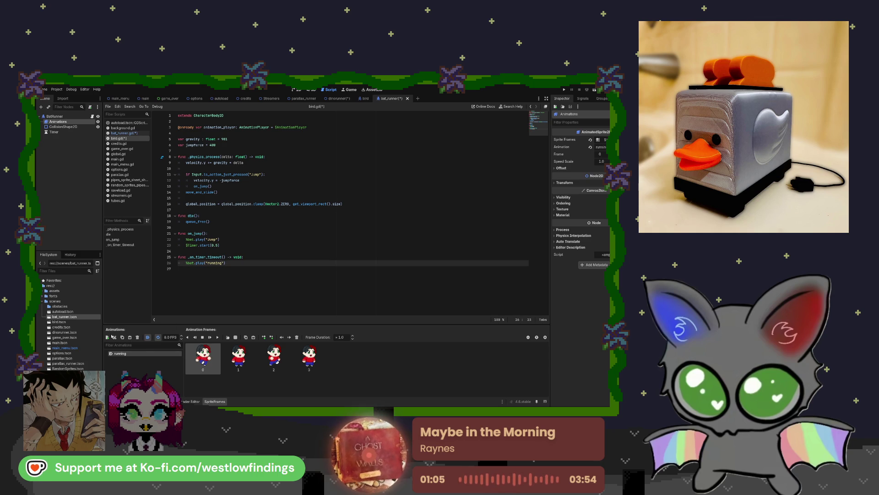
# - Add an empty 'jump' animation beside 'running' in the bat's SpriteFrames, then select 'Jump' on line 22
pyautogui.click(108, 337)
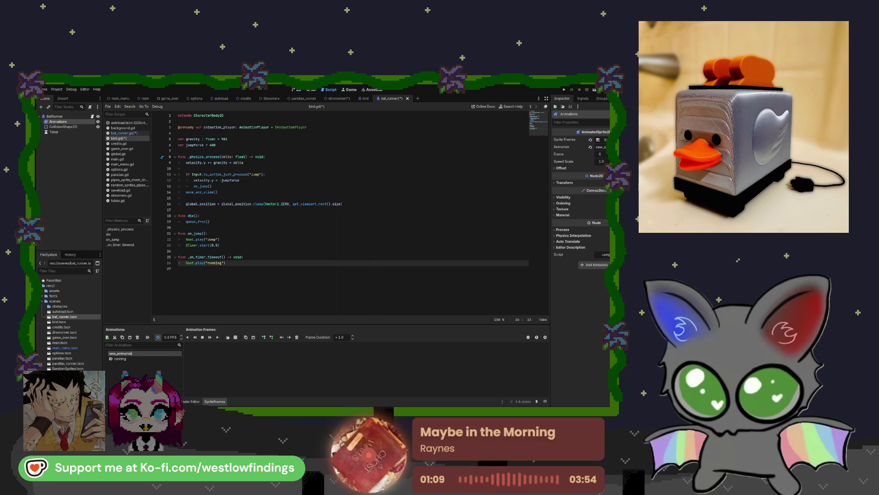
pyautogui.write('jump')
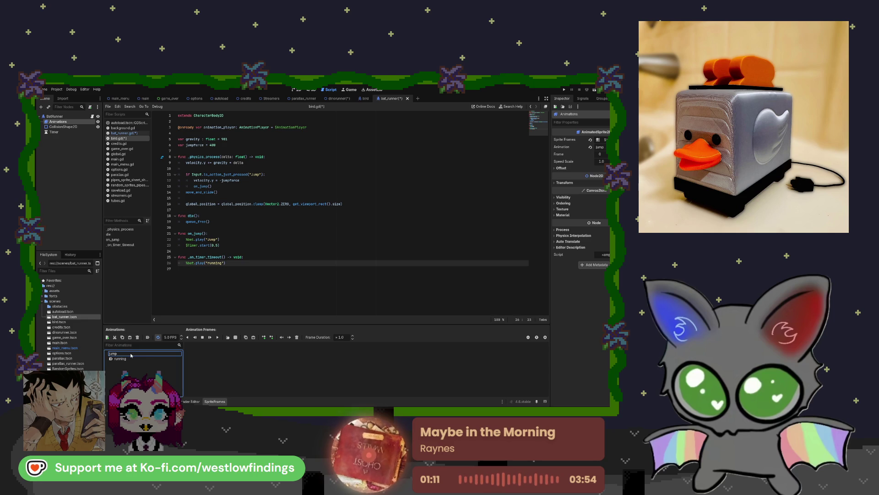
pyautogui.moveTo(221, 239); pyautogui.dragTo(206, 239)
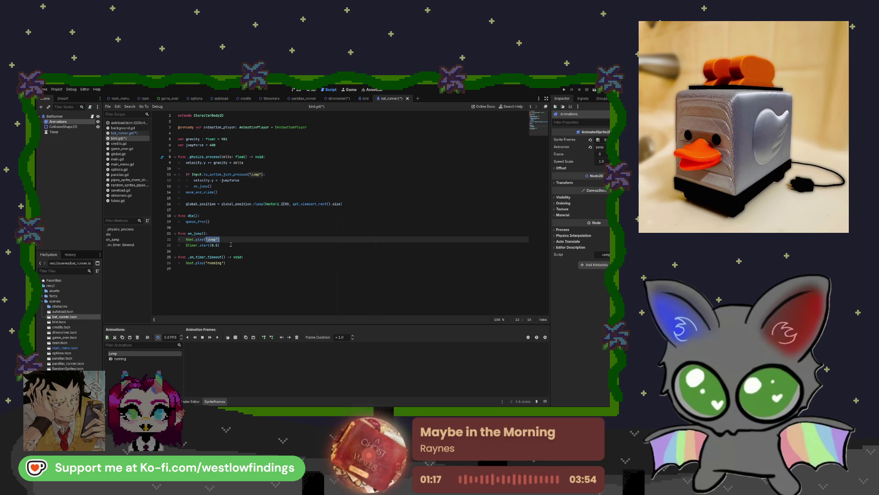
# - Revert bird.gd's animation-name edits back to 'Jump' and 'Fall', then switch to bat_runner.gd
pyautogui.press('BackSpace')
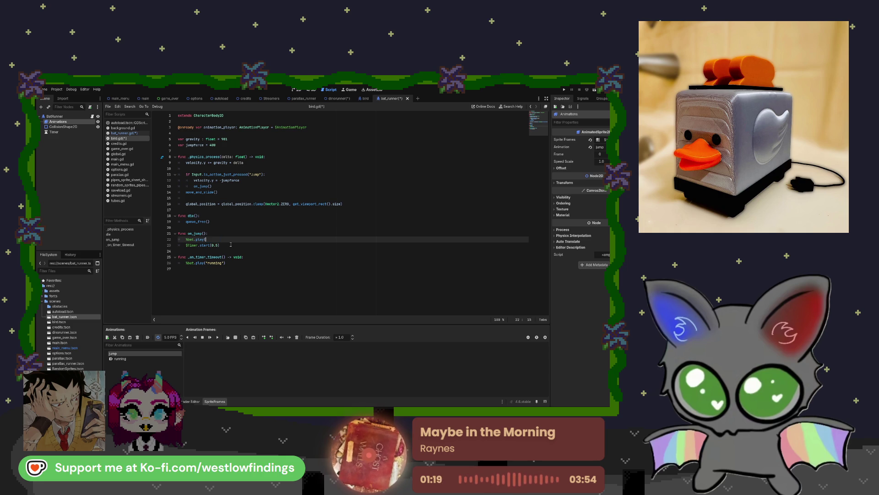
pyautogui.write('"jump"')
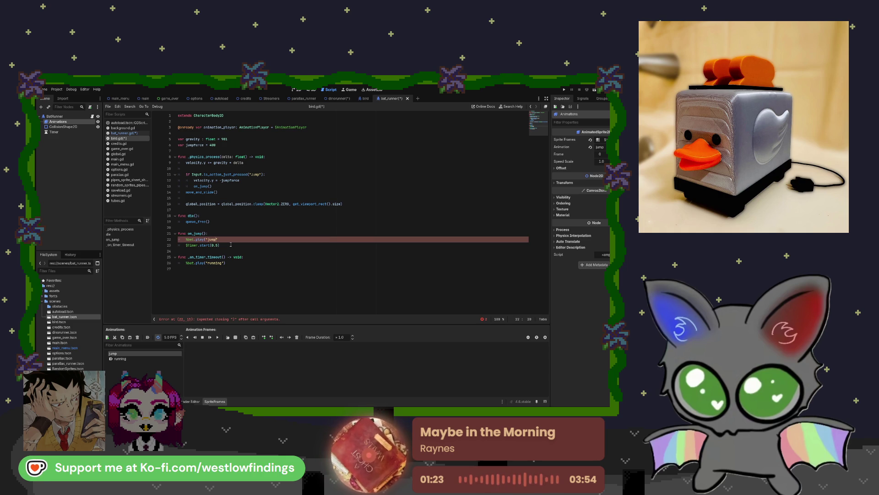
pyautogui.write(')')
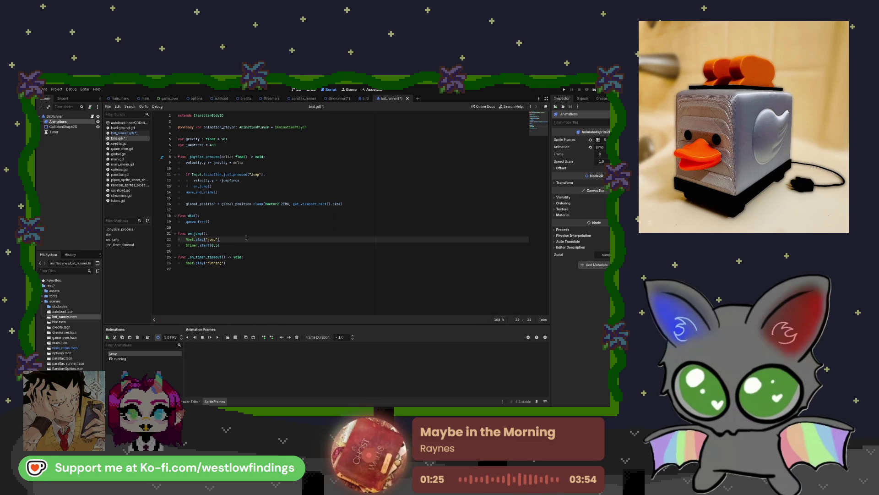
pyautogui.press('Down')
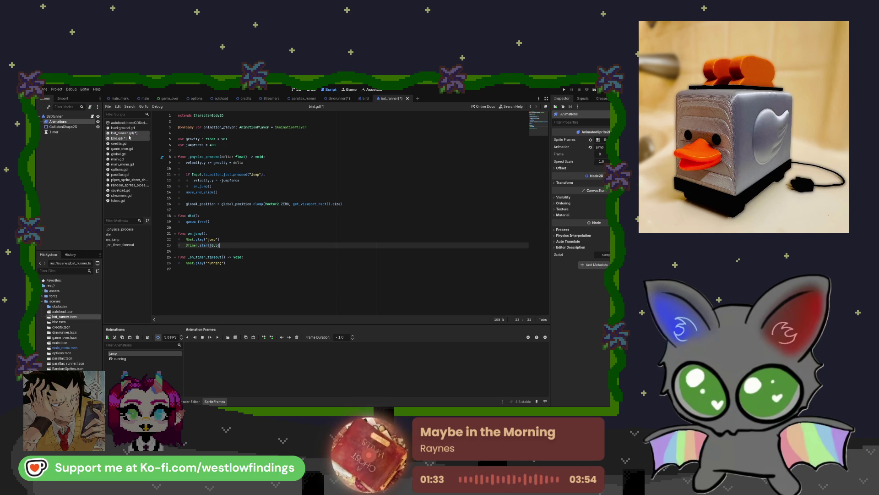
pyautogui.press('Up')
pyautogui.press('BackSpace')
pyautogui.press('BackSpace')
pyautogui.press('BackSpace')
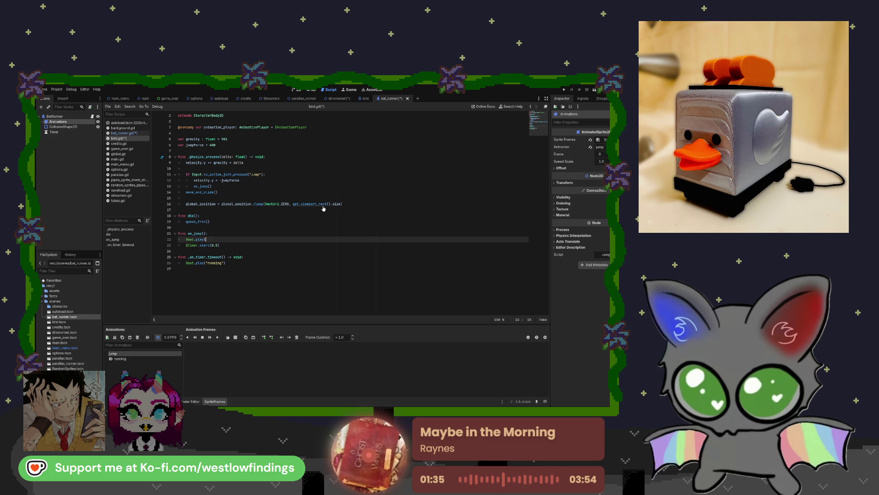
pyautogui.hotkey('ctrl', 'z')
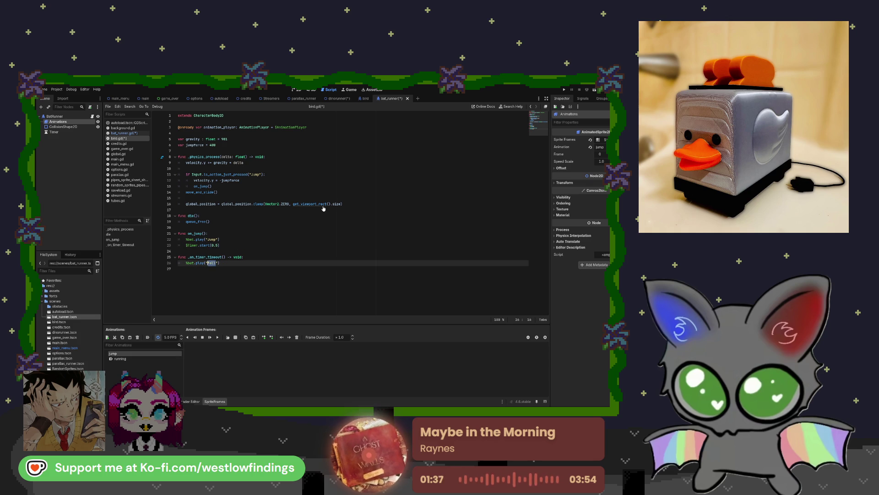
pyautogui.hotkey('alt', 'Left')
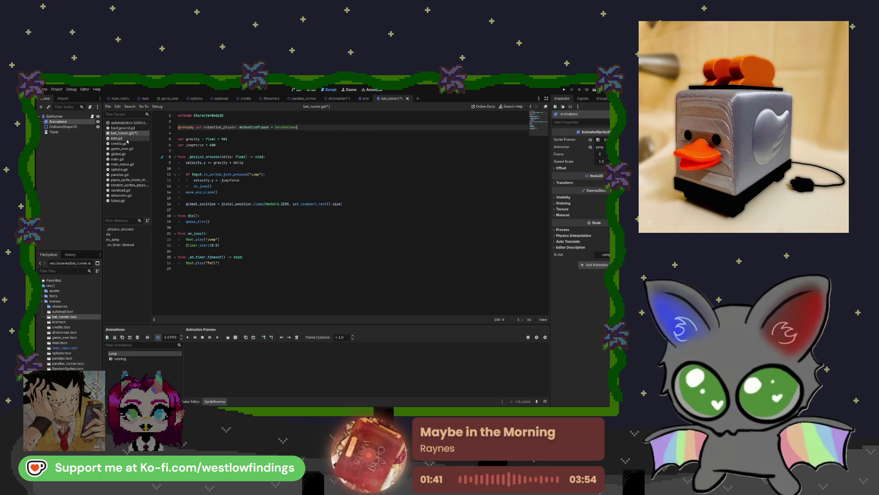
# - Delete the jump-play statement on line 22 of bat_runner.gd
pyautogui.click(217, 239)
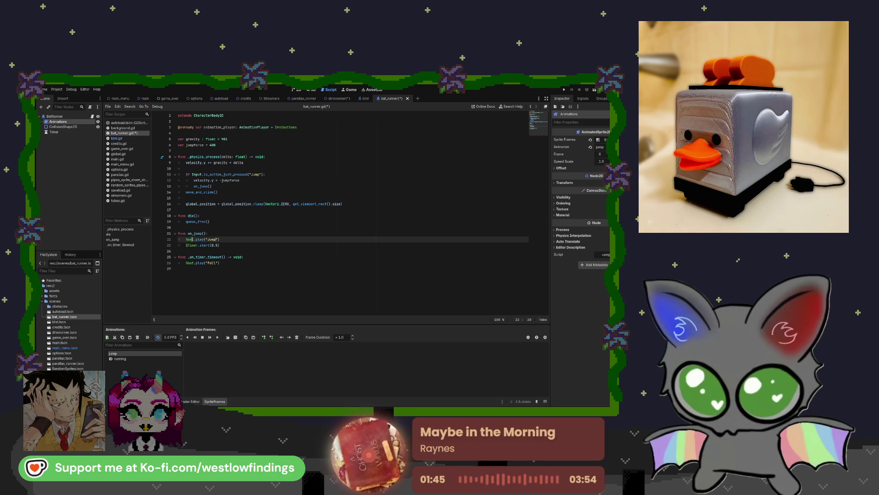
pyautogui.doubleClick(191, 240)
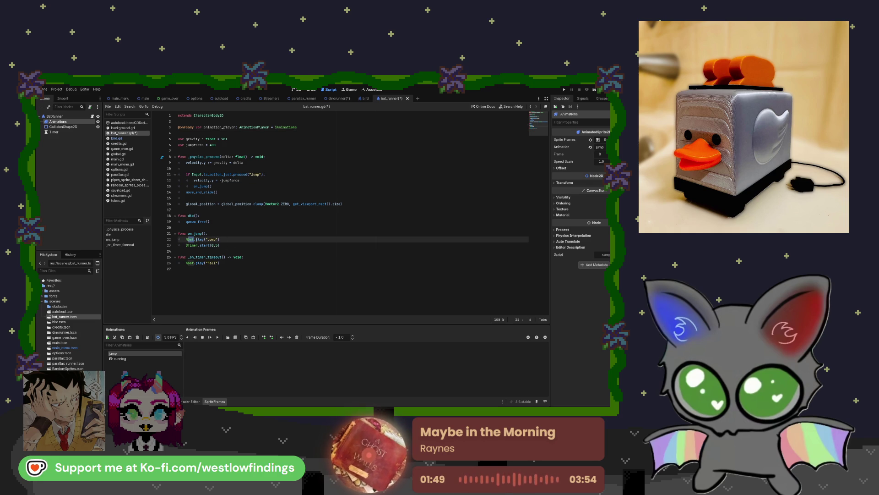
pyautogui.hotkey('shift', 'Home')
pyautogui.press('BackSpace')
pyautogui.moveTo(74, 116); pyautogui.dragTo(210, 239)
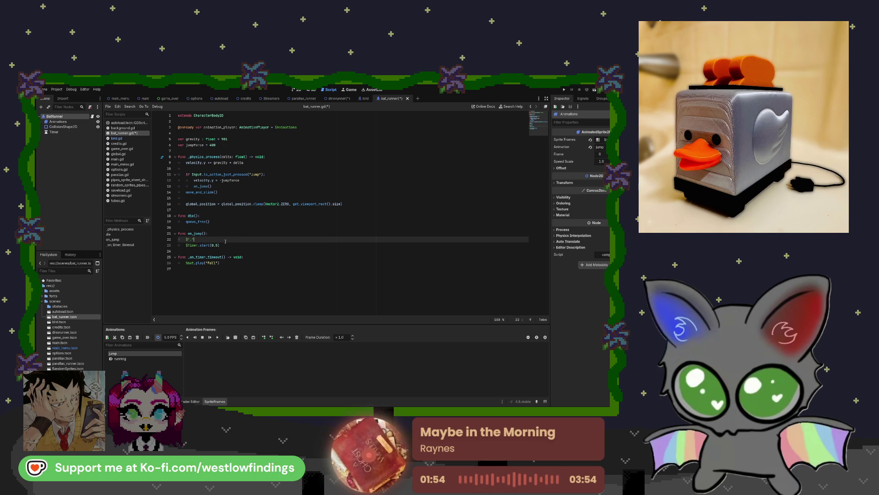
pyautogui.hotkey('ctrl', 'z')
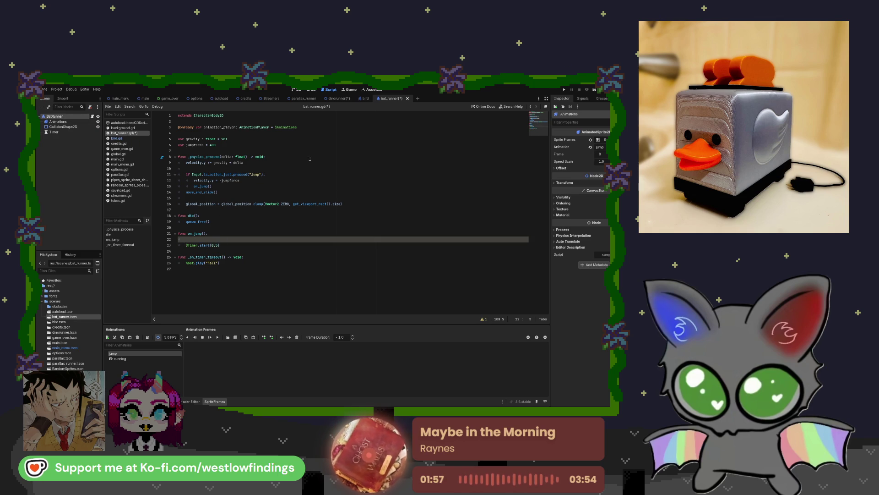
# - Insert a $Animations reference on line 22, checking the bird script, and trim the onready node path
pyautogui.click(366, 100)
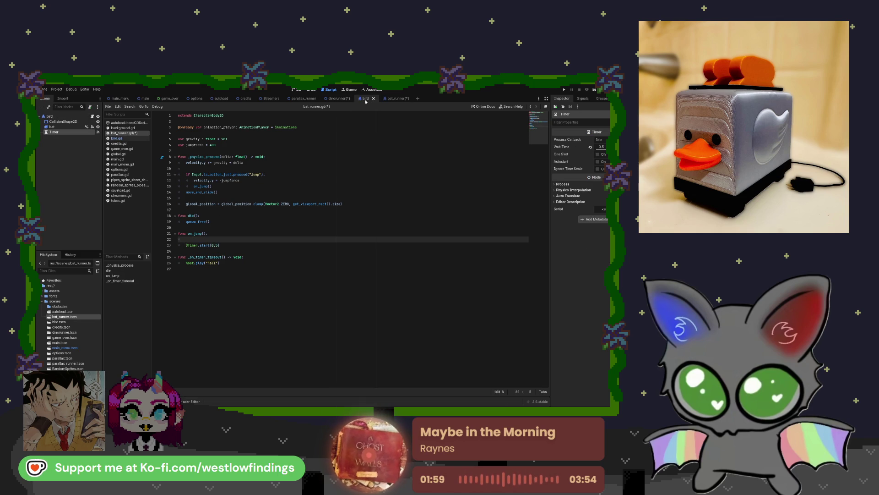
pyautogui.click(394, 99)
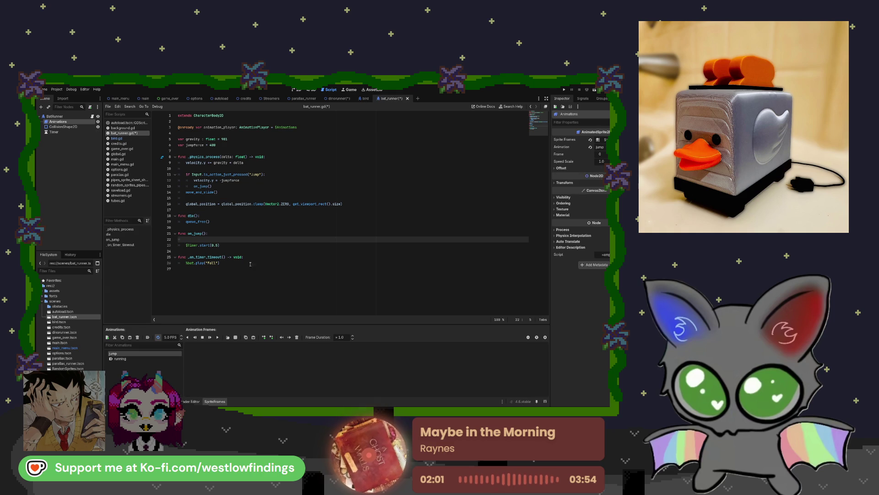
pyautogui.moveTo(65, 122)
pyautogui.mouseDown()
pyautogui.moveTo(197, 259)
pyautogui.moveTo(195, 242)
pyautogui.mouseUp()
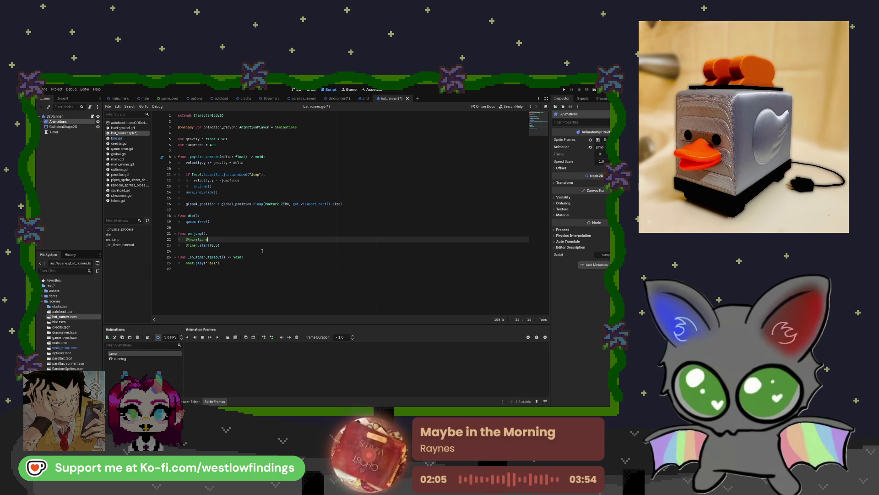
pyautogui.click(297, 243)
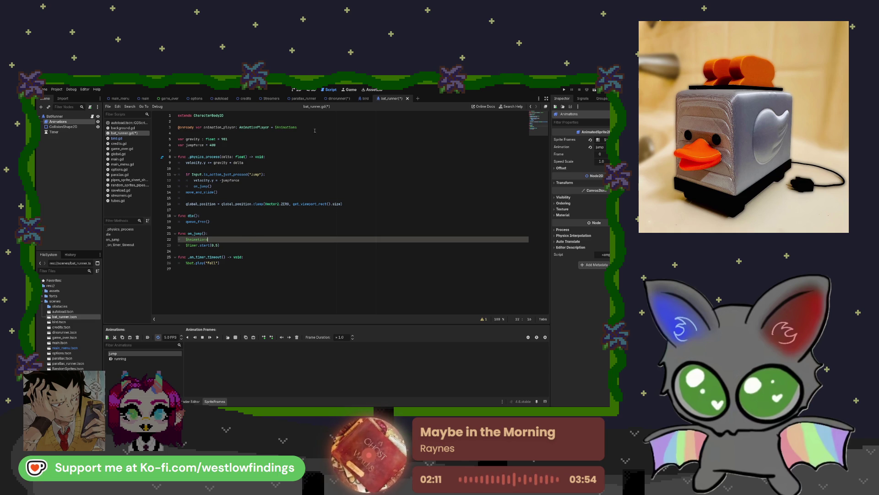
pyautogui.click(365, 98)
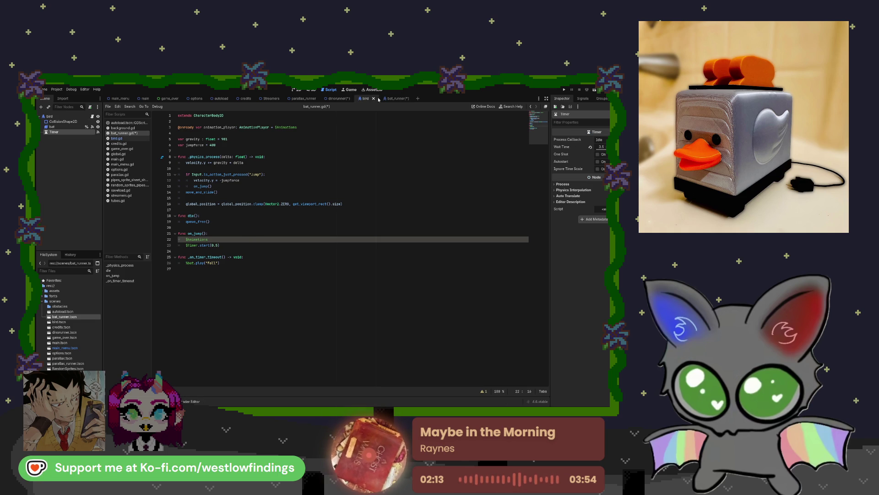
pyautogui.click(124, 138)
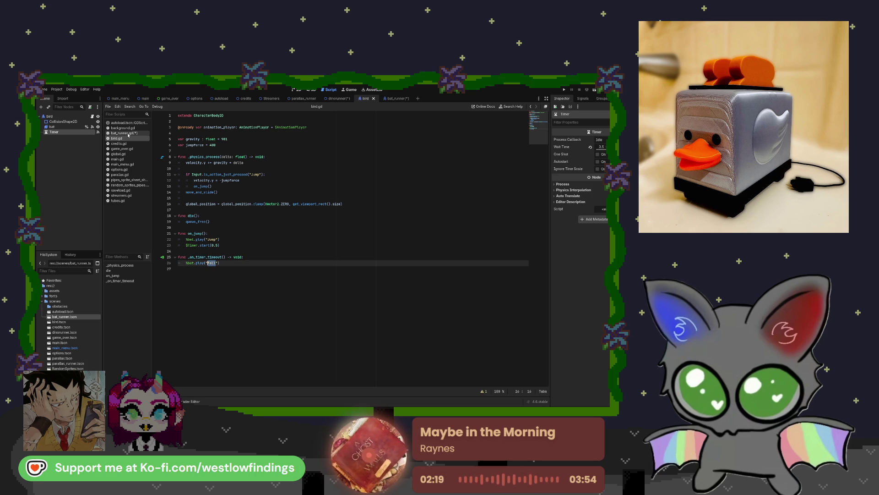
pyautogui.click(393, 98)
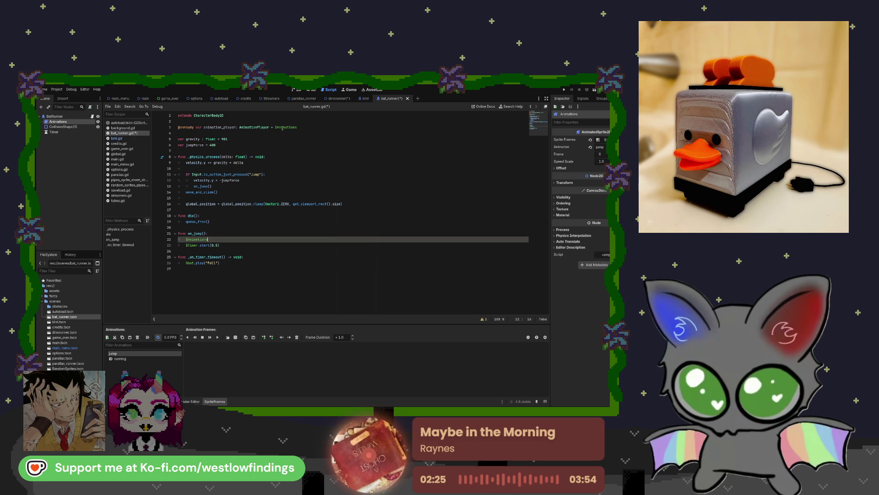
pyautogui.click(302, 126)
pyautogui.press('BackSpace')
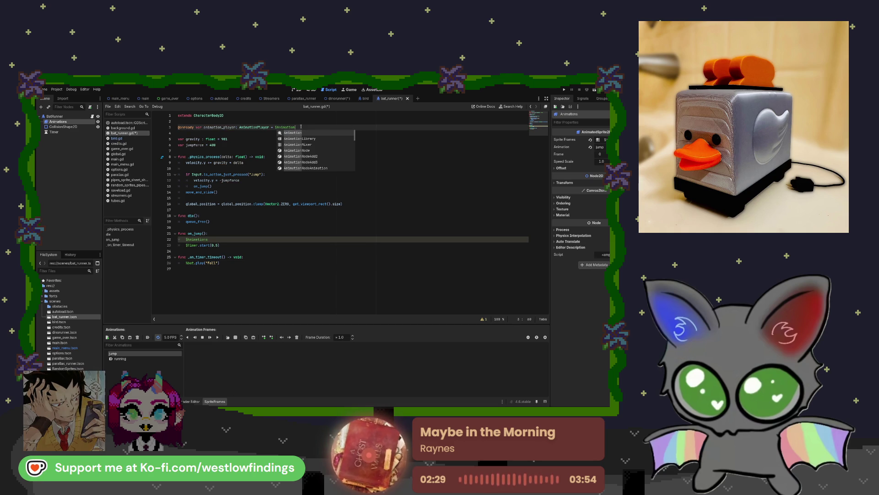
# - Finish retyping the onready variable's type and make line 22 play 'jump' via $Animations
pyautogui.write('Pl')
pyautogui.press('BackSpace')
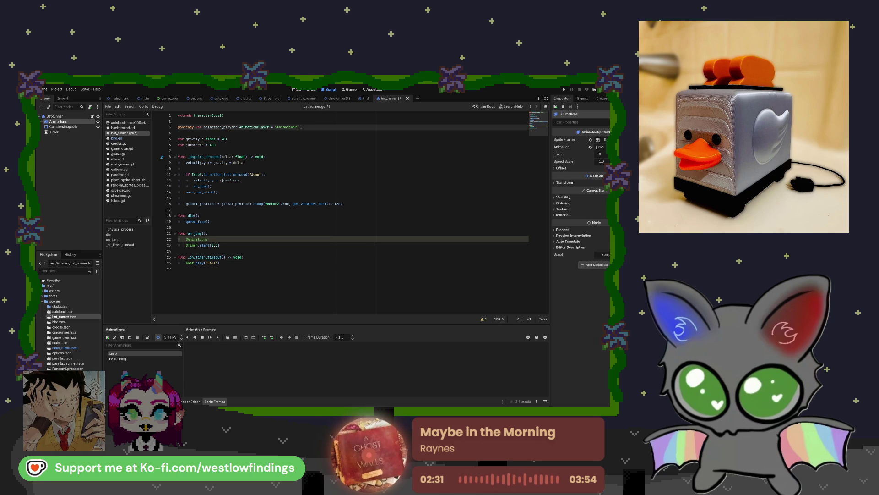
pyautogui.write('layer')
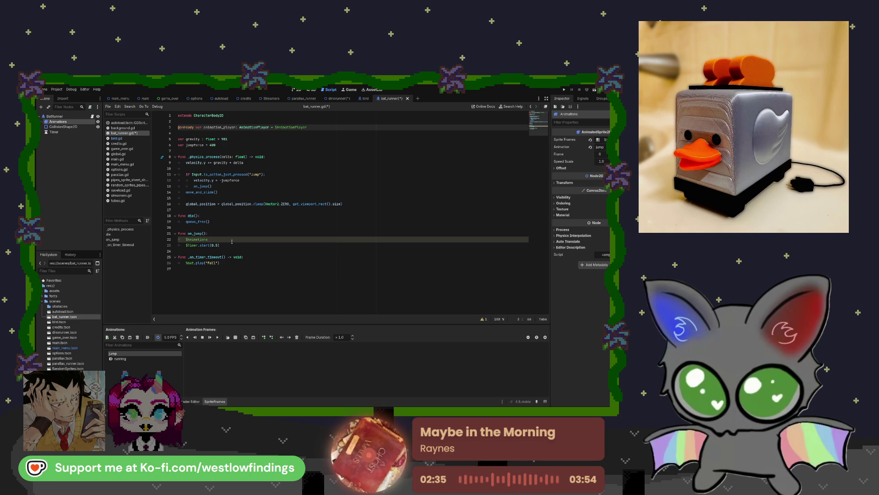
pyautogui.click(214, 239)
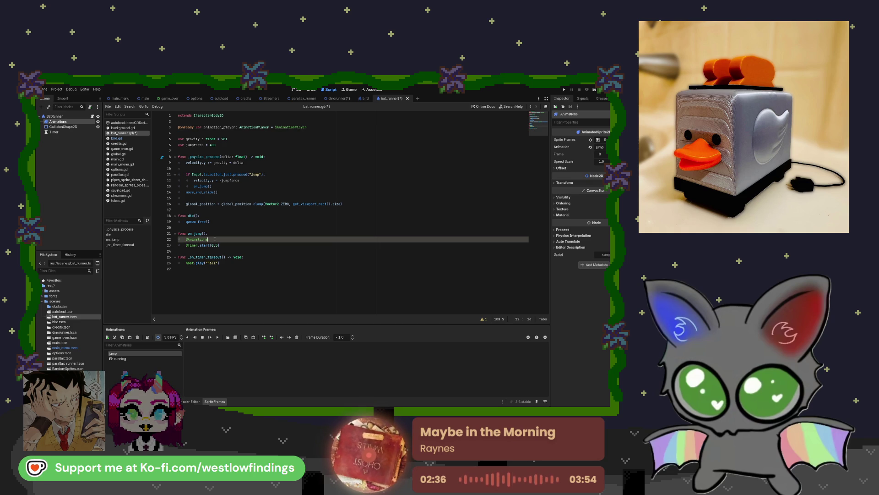
pyautogui.write('.')
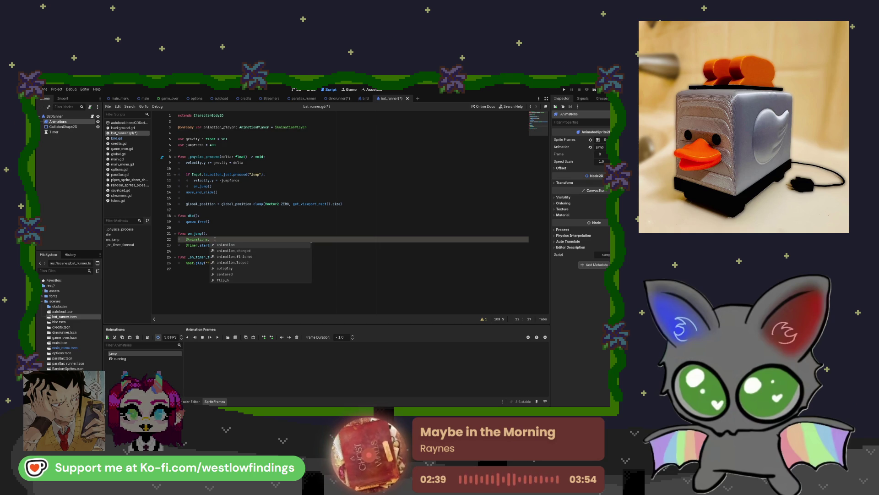
pyautogui.write('play(')
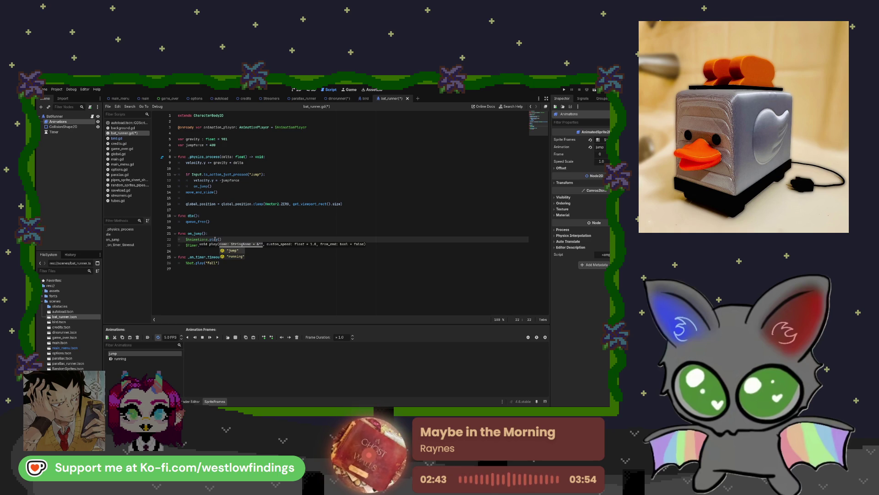
pyautogui.press('Return')
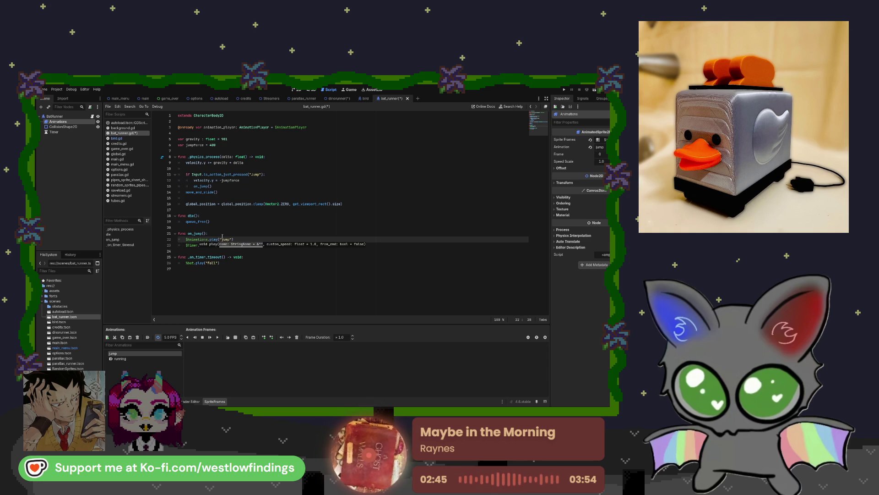
# - Replace $bat.play("Fall") with $Animations.play("running") in the timer-timeout handler
pyautogui.moveTo(222, 263); pyautogui.dragTo(186, 264)
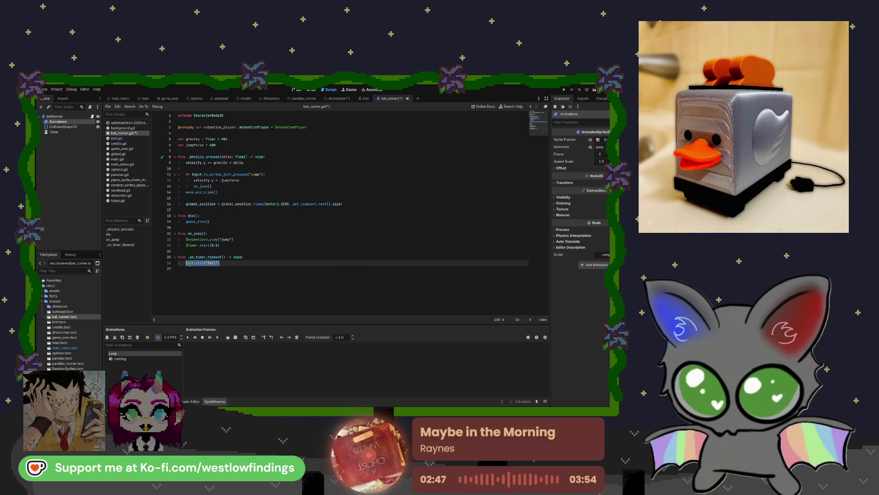
pyautogui.press('BackSpace')
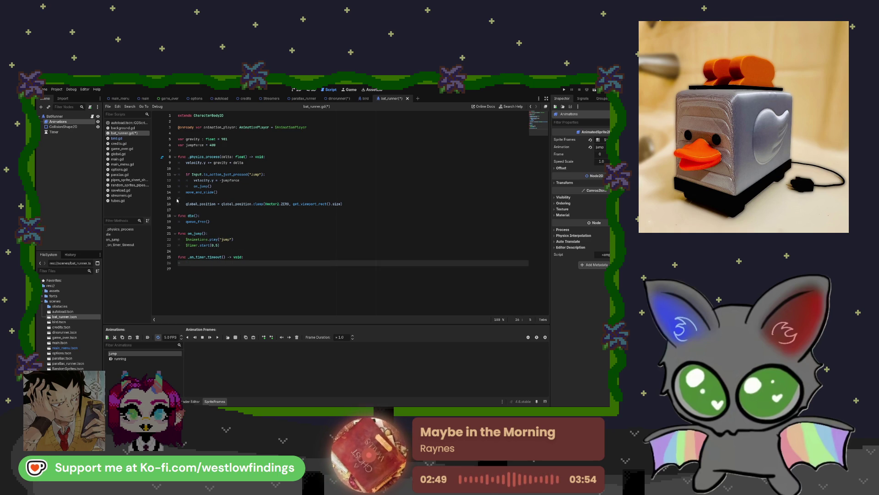
pyautogui.write('$Animations')
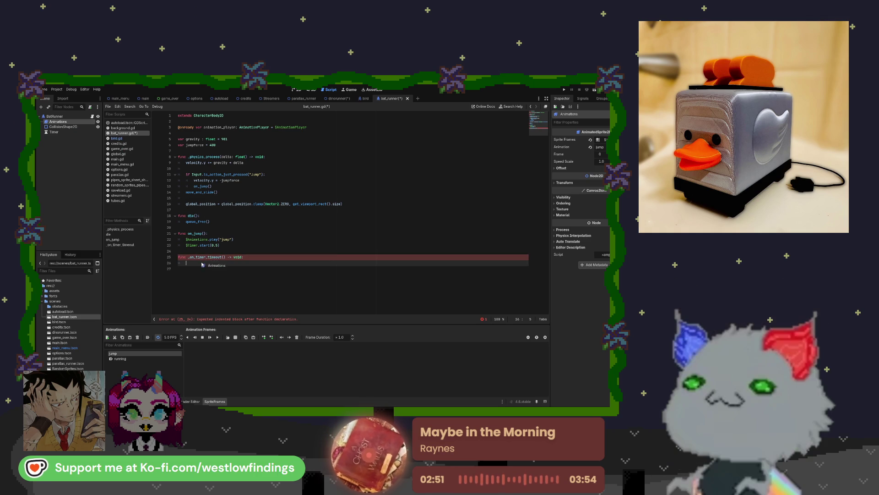
pyautogui.write('.pla')
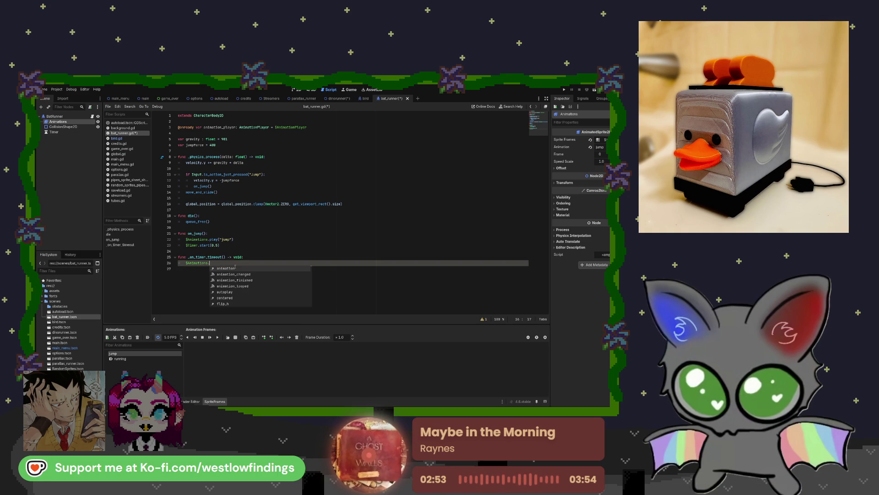
pyautogui.press('Return')
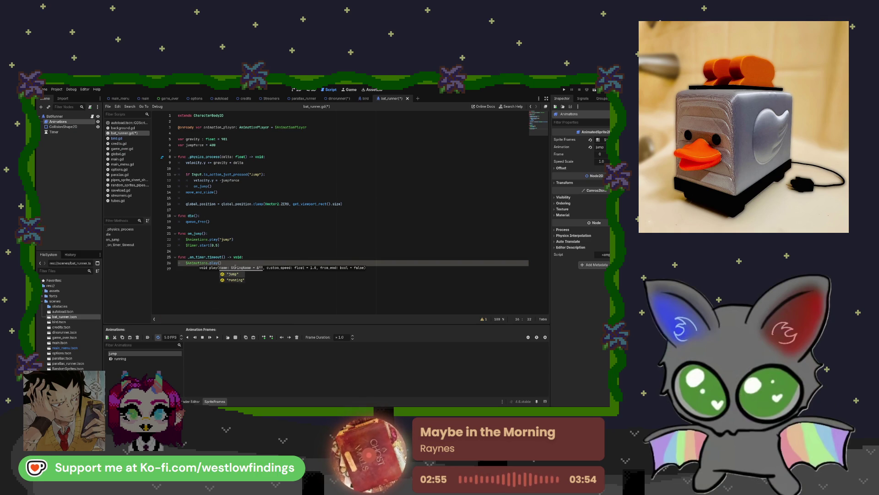
pyautogui.press('Down')
pyautogui.press('Return')
pyautogui.click(262, 259)
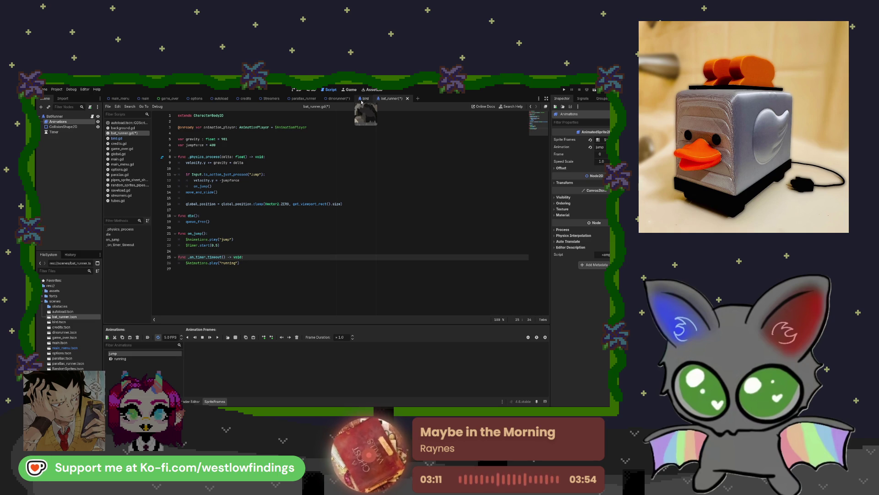
# - Rewrite line 23 as $Timer.start(0.5) using a dragged-in Timer reference
pyautogui.moveTo(219, 245); pyautogui.dragTo(186, 245)
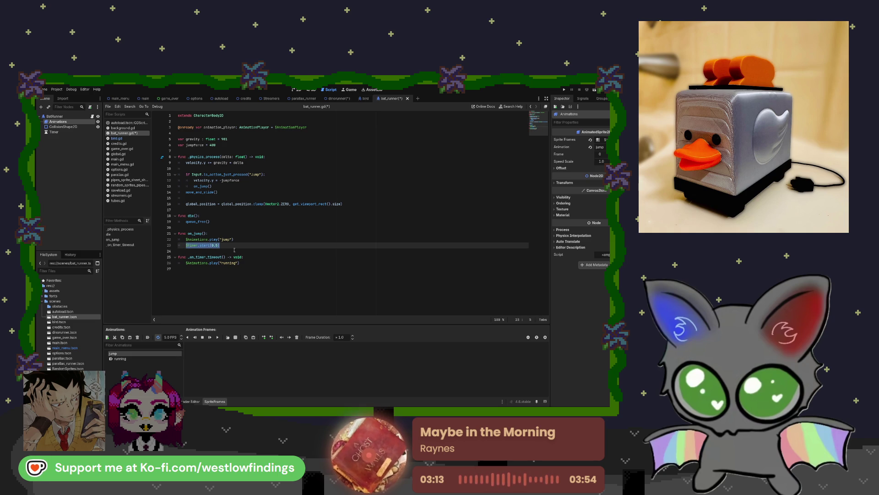
pyautogui.press('BackSpace')
pyautogui.click(63, 132)
pyautogui.moveTo(63, 133); pyautogui.dragTo(220, 246)
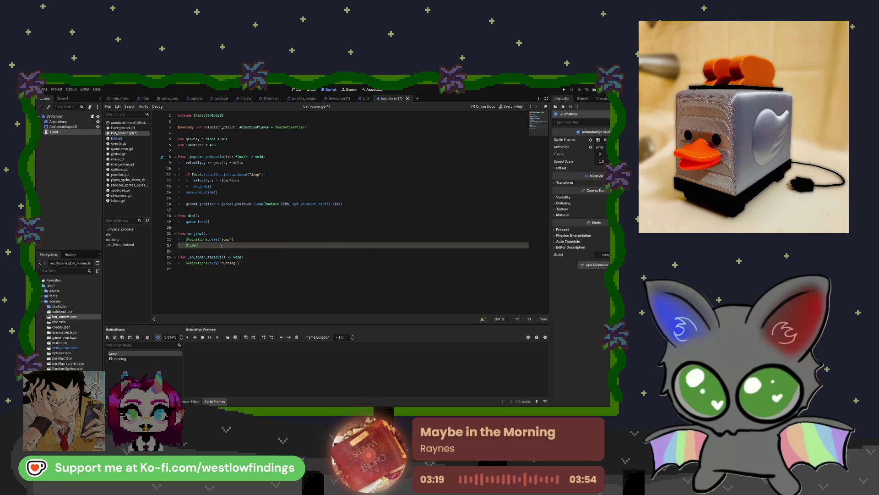
pyautogui.write('.star')
pyautogui.press('Return')
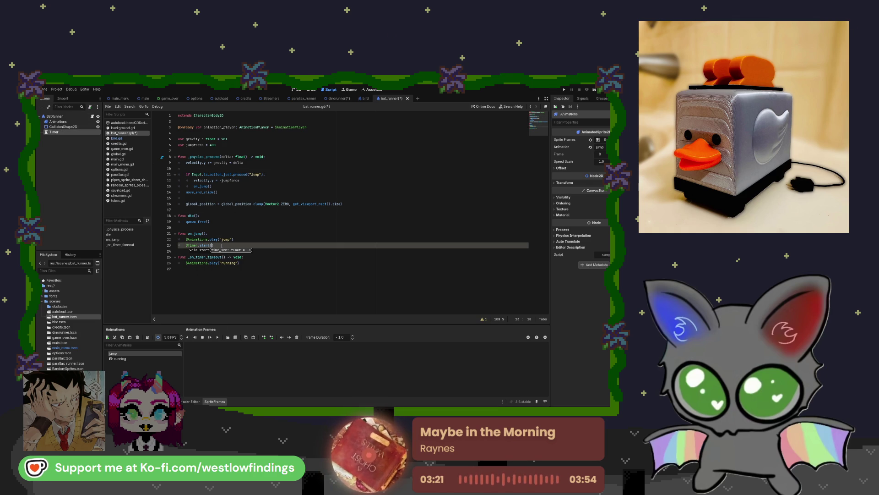
pyautogui.write('5')
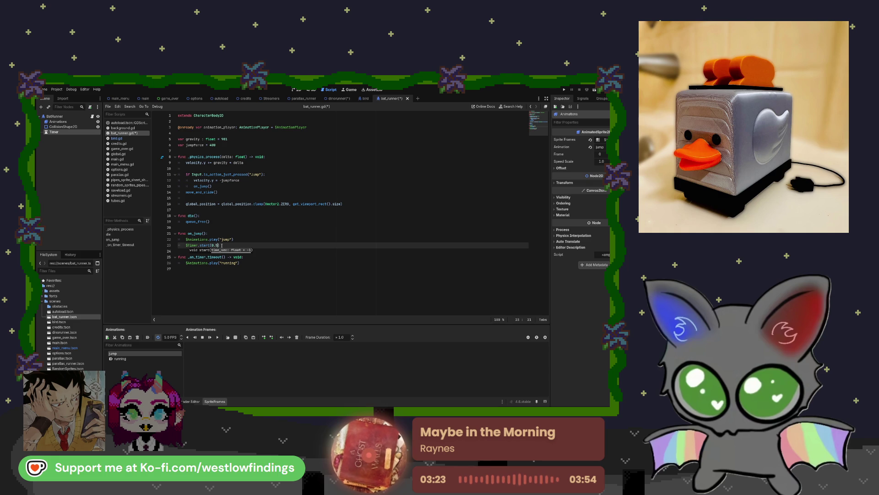
# - Open the bird scene and view its Timer's signals and connections
pyautogui.click(265, 235)
pyautogui.moveTo(220, 246); pyautogui.dragTo(186, 245)
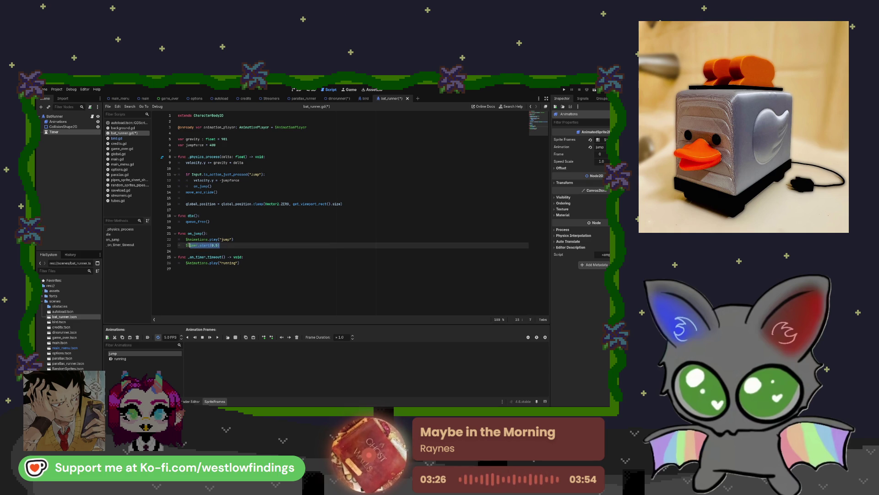
pyautogui.click(365, 99)
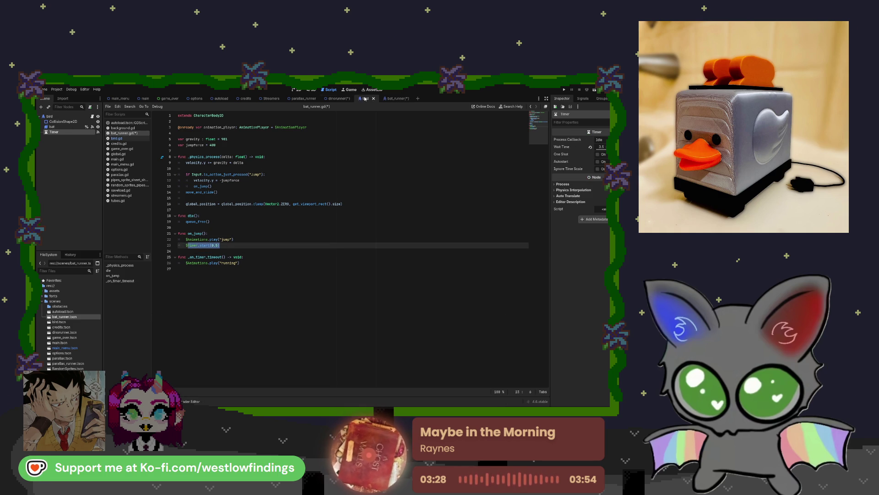
pyautogui.click(98, 132)
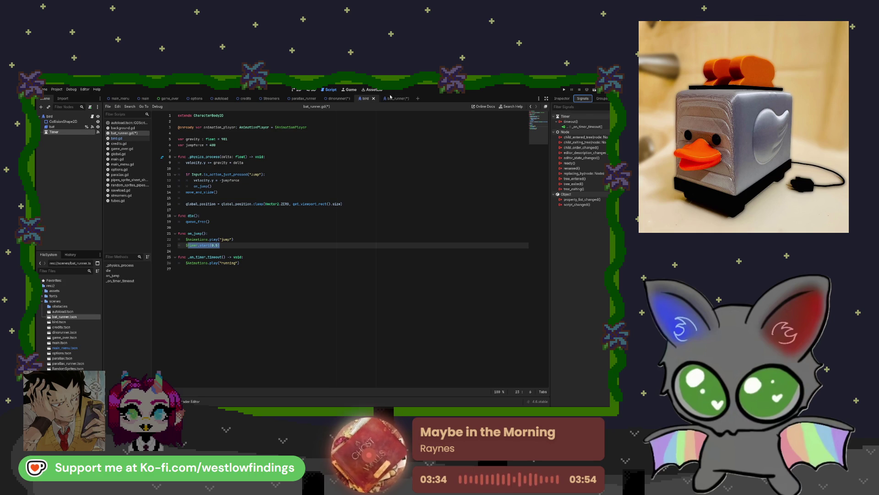
# - Delete the old _on_timer_timeout and connect the Timer's timeout signal to a fresh handler stub
pyautogui.hotkey('ctrl', 'Tab')
pyautogui.moveTo(240, 262); pyautogui.dragTo(175, 257)
pyautogui.press('Delete')
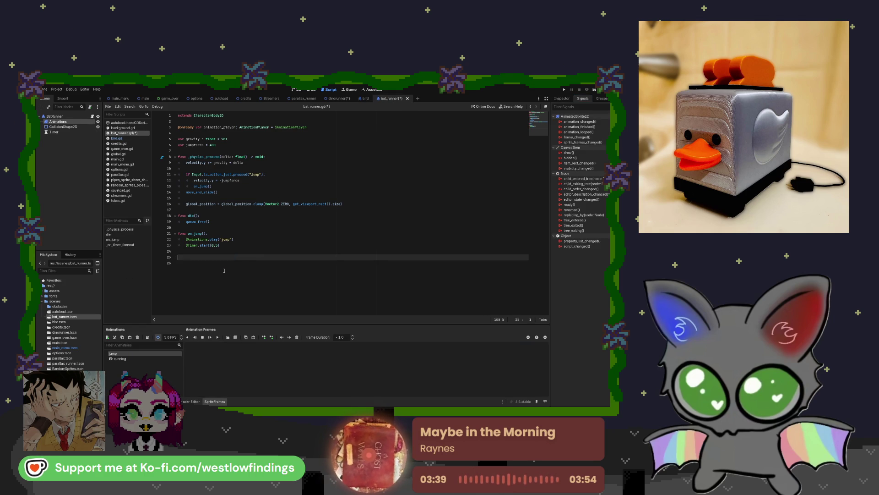
pyautogui.click(54, 132)
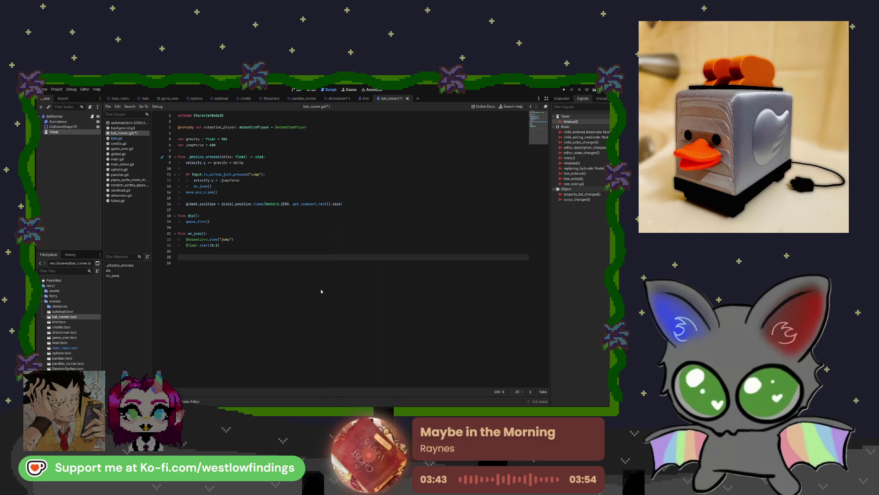
pyautogui.moveTo(319, 305); pyautogui.dragTo(211, 271)
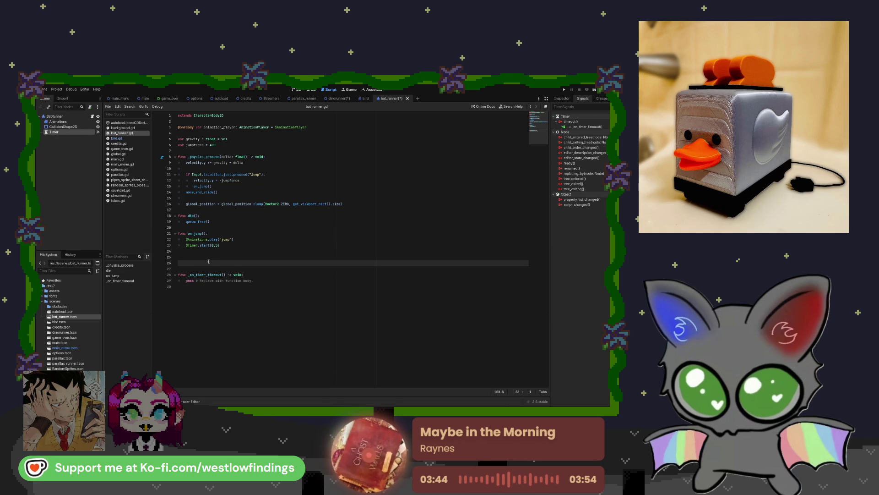
pyautogui.press('BackSpace')
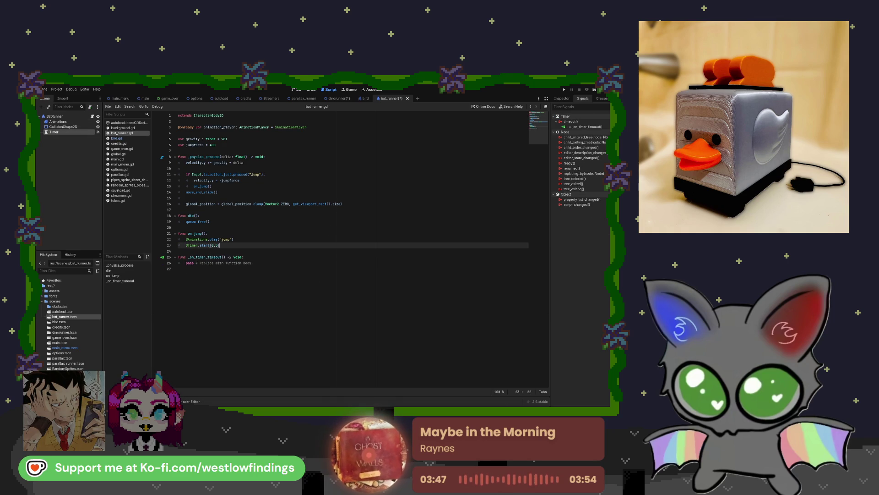
pyautogui.moveTo(253, 263); pyautogui.dragTo(185, 263)
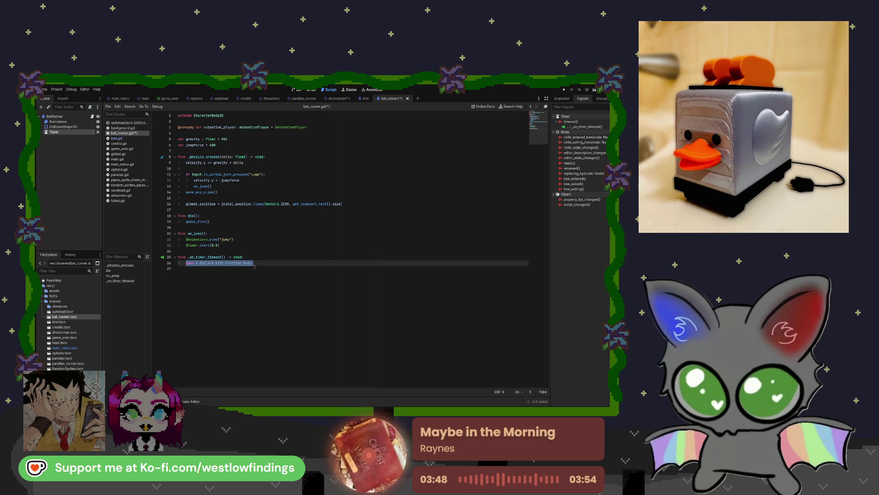
# - Replace the stub's pass with $Animations.play("running"), then open bird.gd for comparison
pyautogui.press('BackSpace')
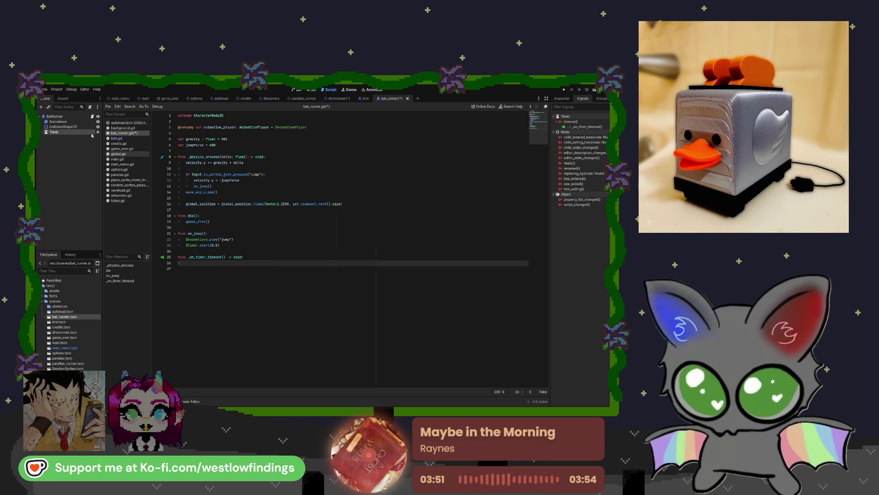
pyautogui.moveTo(61, 121)
pyautogui.mouseDown()
pyautogui.moveTo(215, 206)
pyautogui.moveTo(236, 267)
pyautogui.mouseUp()
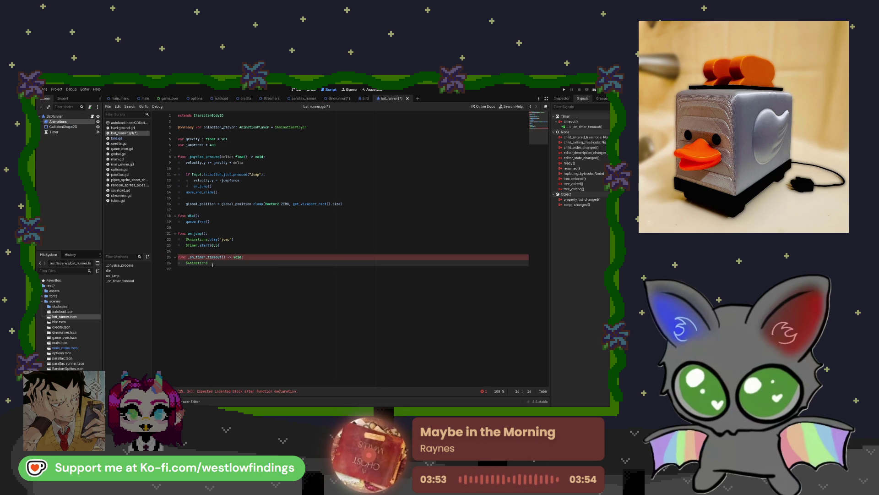
pyautogui.write('.play')
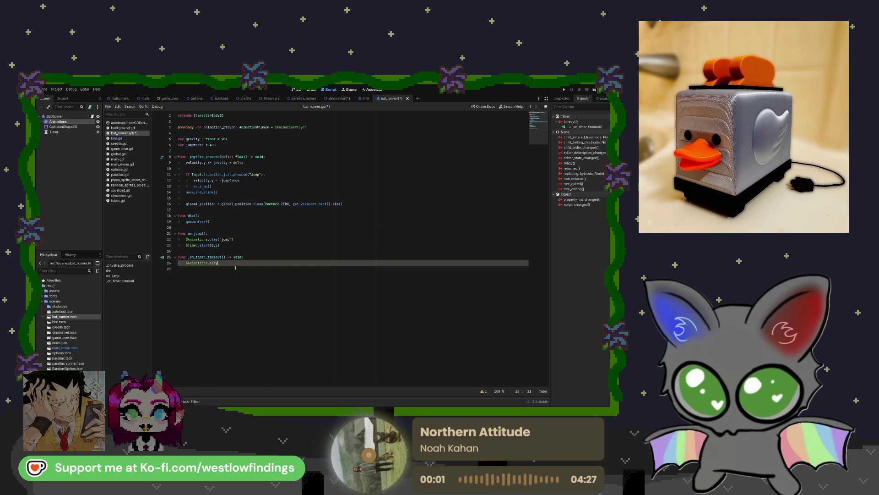
pyautogui.write('(')
pyautogui.click(234, 279)
pyautogui.click(253, 261)
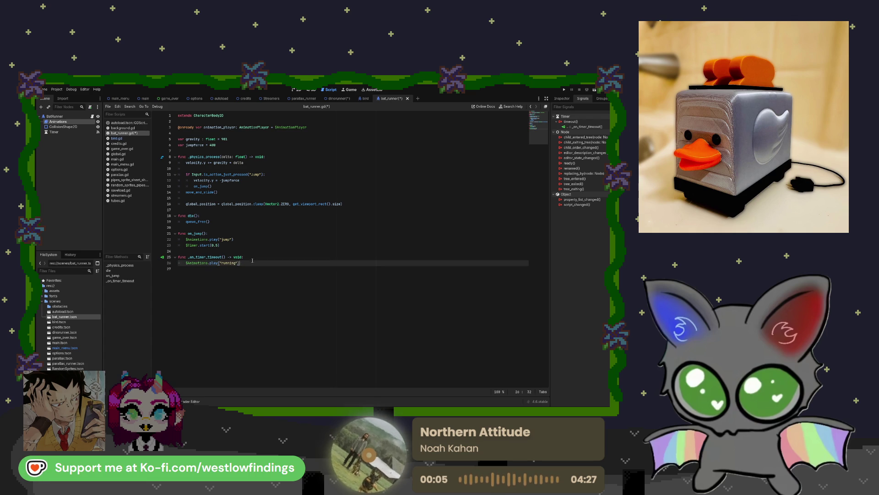
pyautogui.click(140, 137)
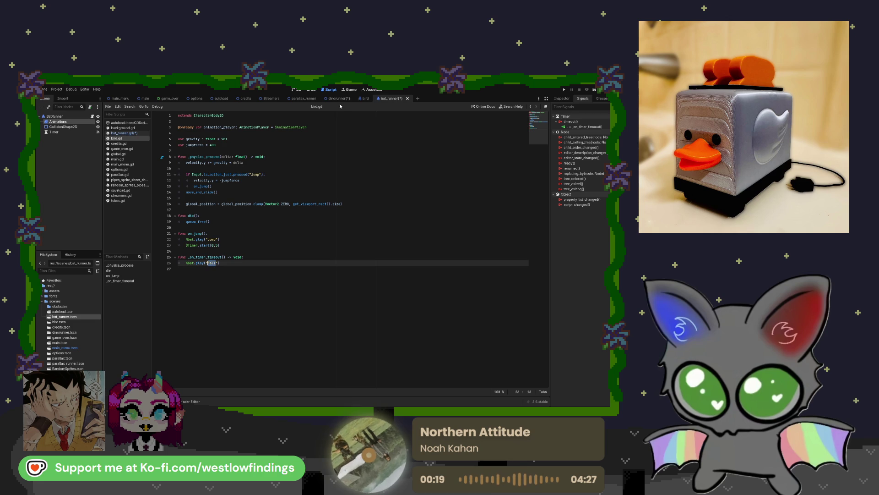
# - Switch to the bird scene and select the bat node to show its Fall and Jump animations
pyautogui.click(361, 99)
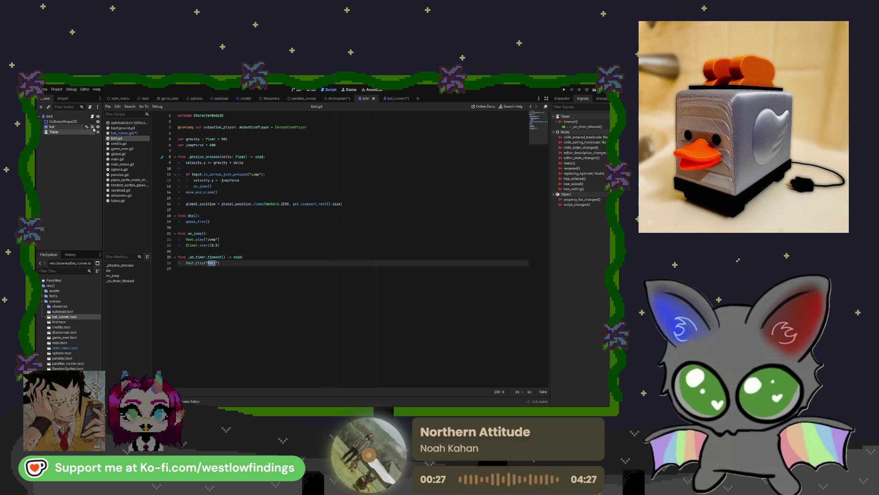
pyautogui.click(93, 128)
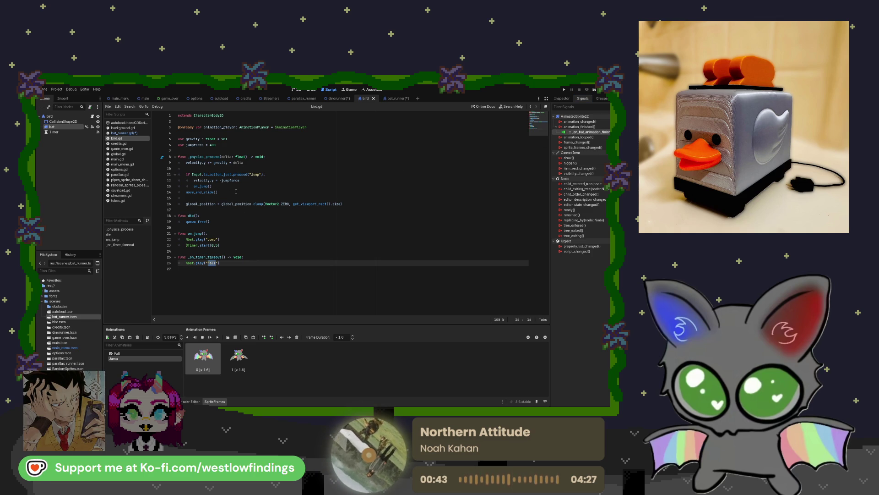
# - Step through main.gd, main_menu.gd, options.gd and on to tubes.gd in the Scripts list
pyautogui.click(139, 160)
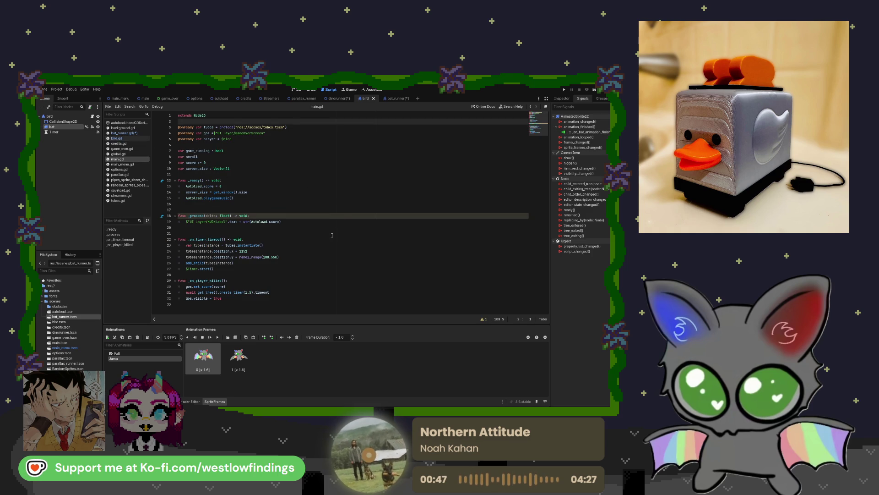
pyautogui.click(129, 164)
pyautogui.click(133, 170)
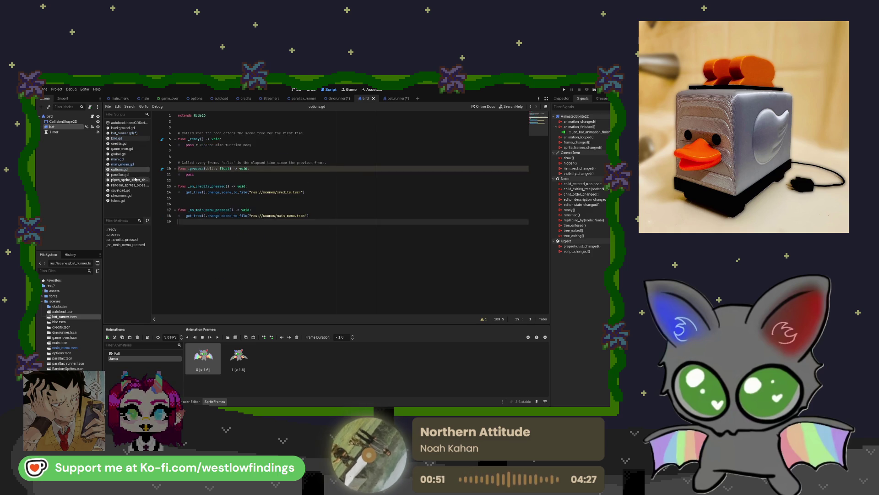
pyautogui.click(133, 179)
pyautogui.click(121, 190)
pyautogui.click(118, 201)
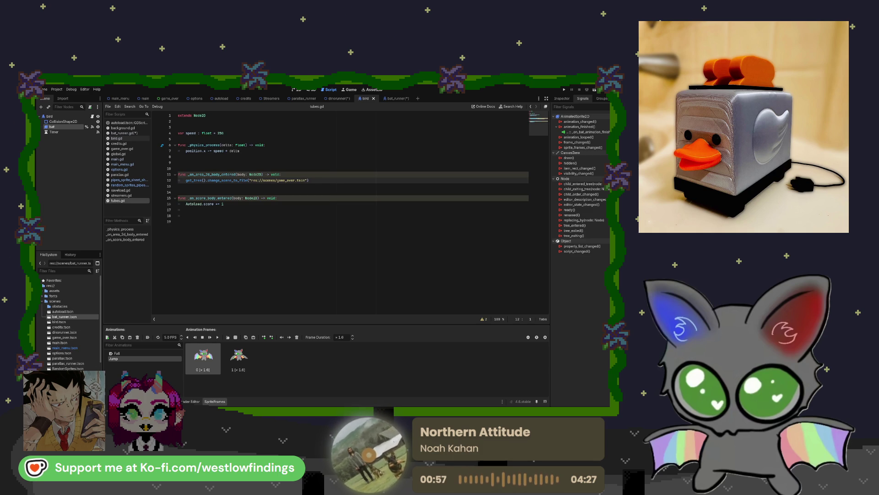
# - Open main.gd, main_menu.gd, parallax.gd, the pipe sprite scripts and tubes.gd from the FileSystem dock
pyautogui.scroll(-3, 69, 341)
pyautogui.click(74, 324)
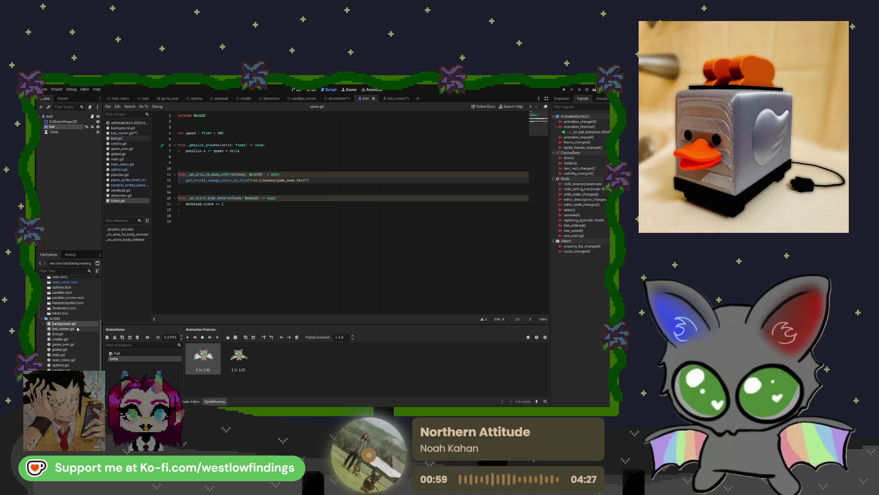
pyautogui.click(77, 330)
pyautogui.click(76, 334)
pyautogui.click(76, 339)
pyautogui.click(76, 355)
pyautogui.doubleClick(76, 355)
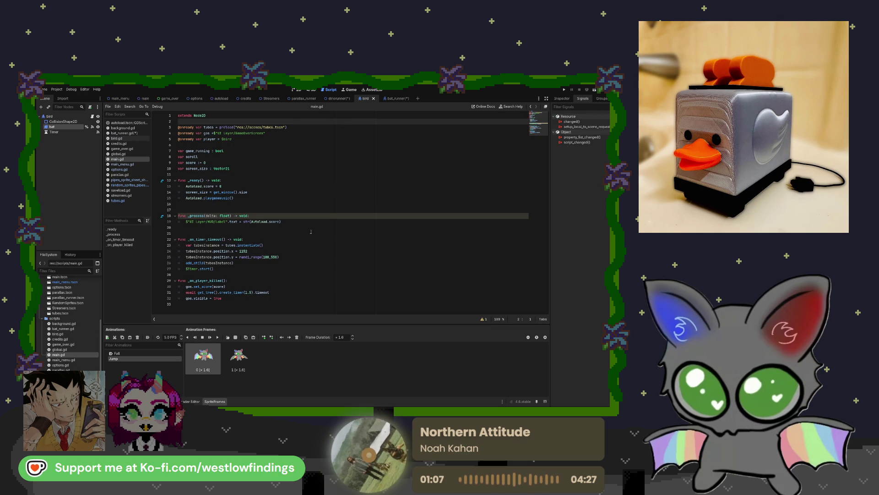
pyautogui.doubleClick(78, 361)
pyautogui.doubleClick(77, 369)
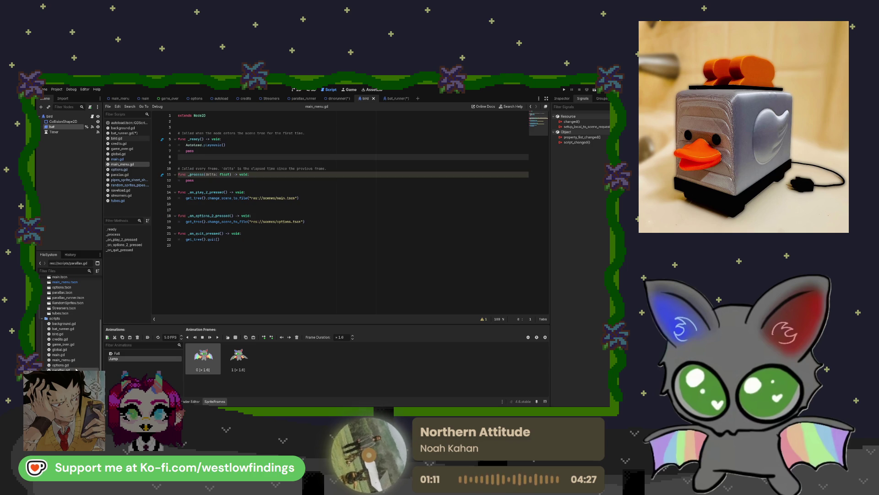
pyautogui.doubleClick(77, 375)
pyautogui.doubleClick(77, 380)
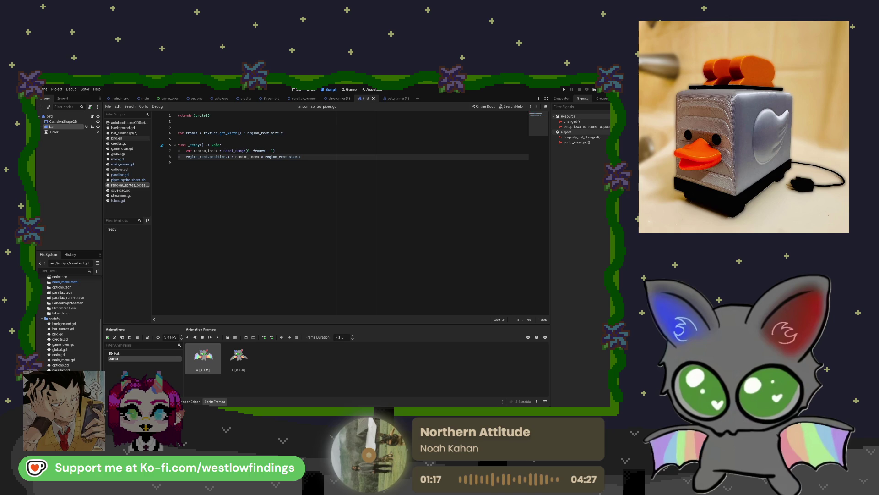
pyautogui.doubleClick(77, 396)
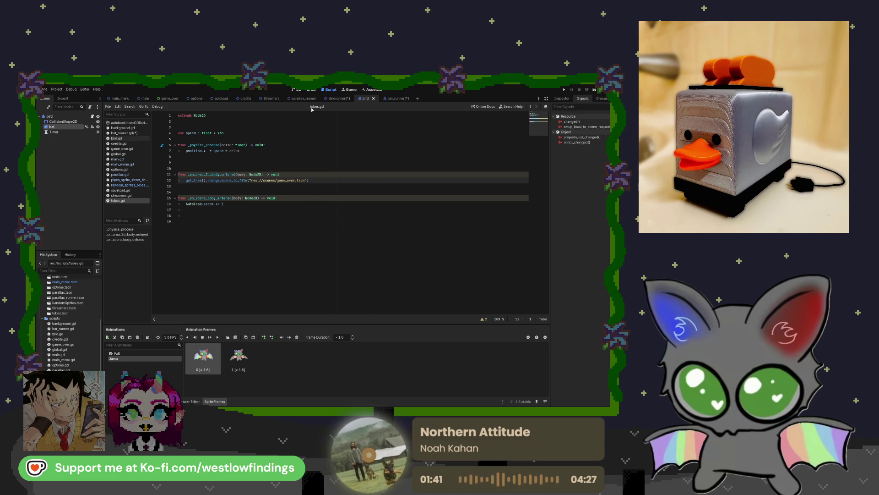
# - Compare bat_runner.gd with bird.gd, then save the bat_runner scene
pyautogui.click(393, 98)
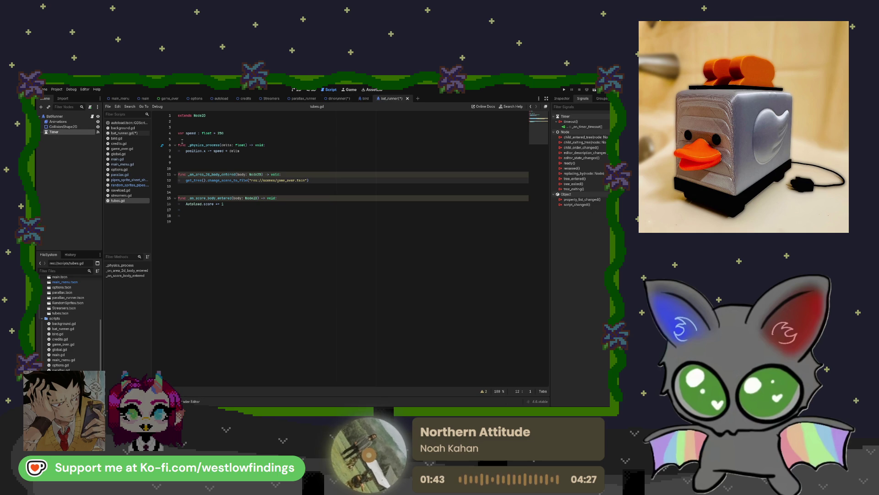
pyautogui.click(132, 133)
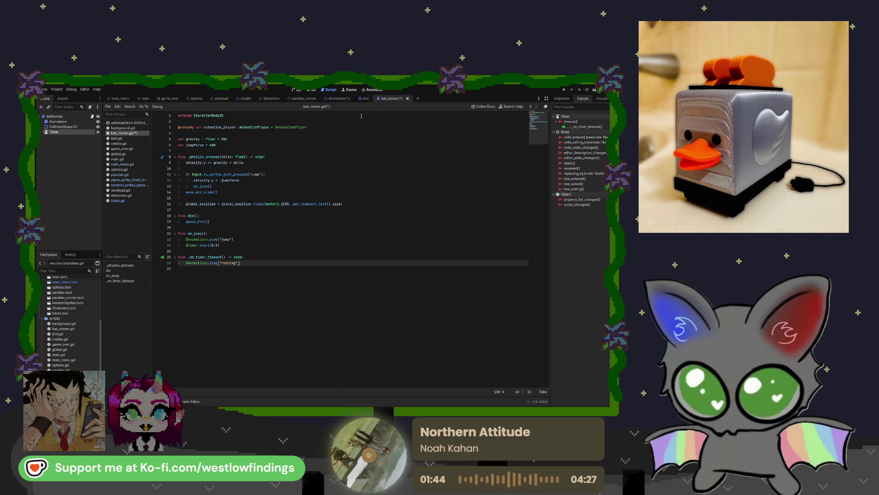
pyautogui.click(365, 98)
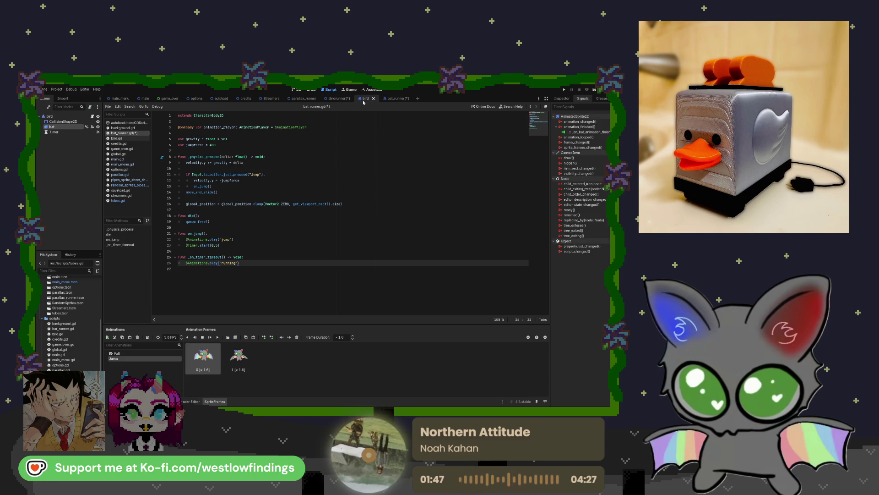
pyautogui.click(131, 138)
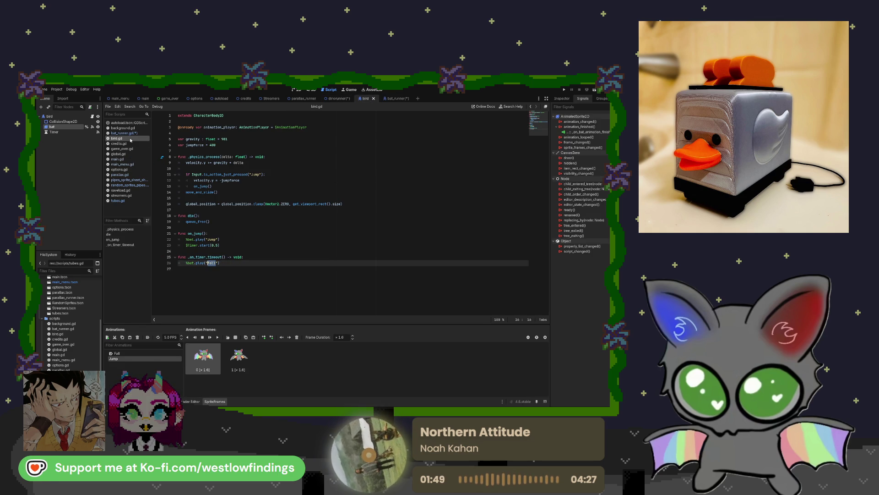
pyautogui.click(244, 265)
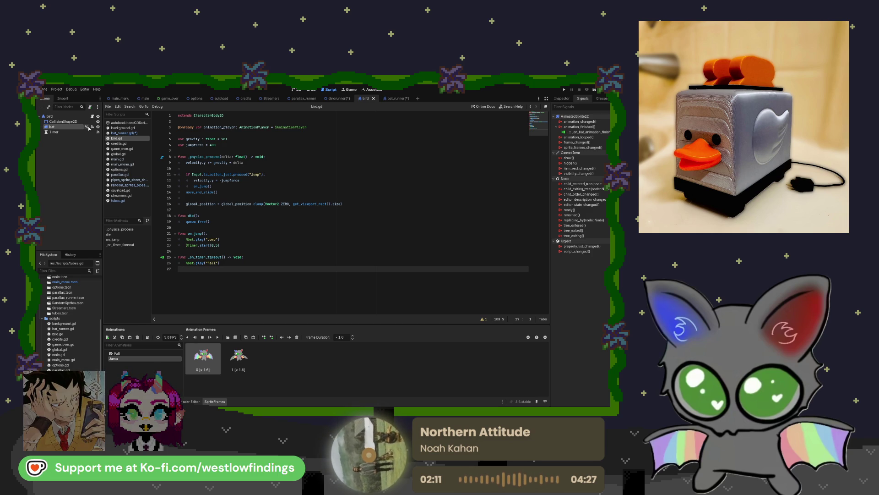
pyautogui.click(86, 127)
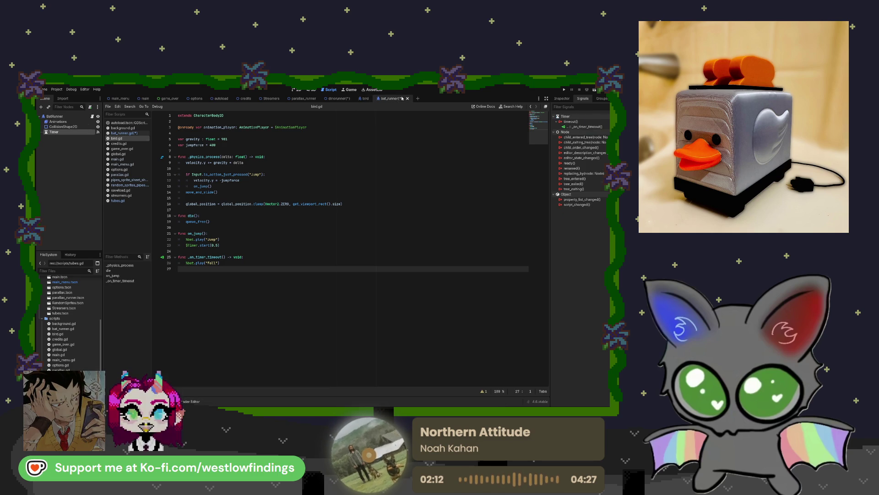
pyautogui.click(294, 217)
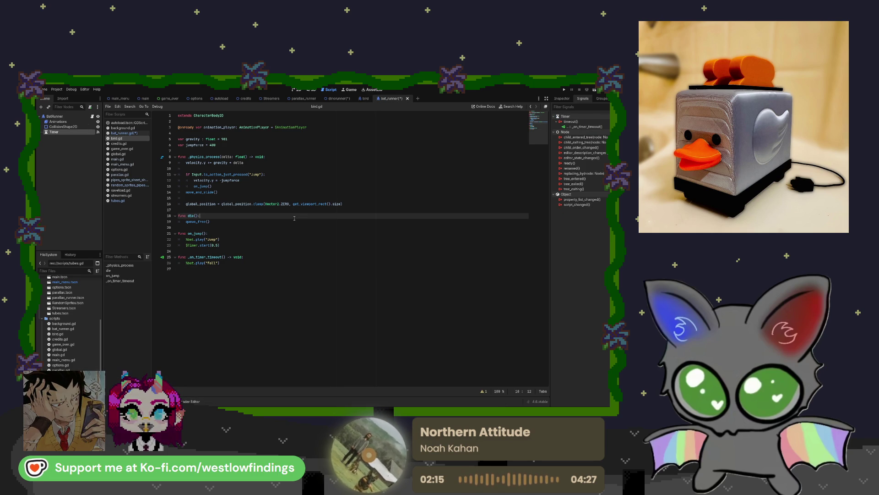
pyautogui.hotkey('ctrl', 's')
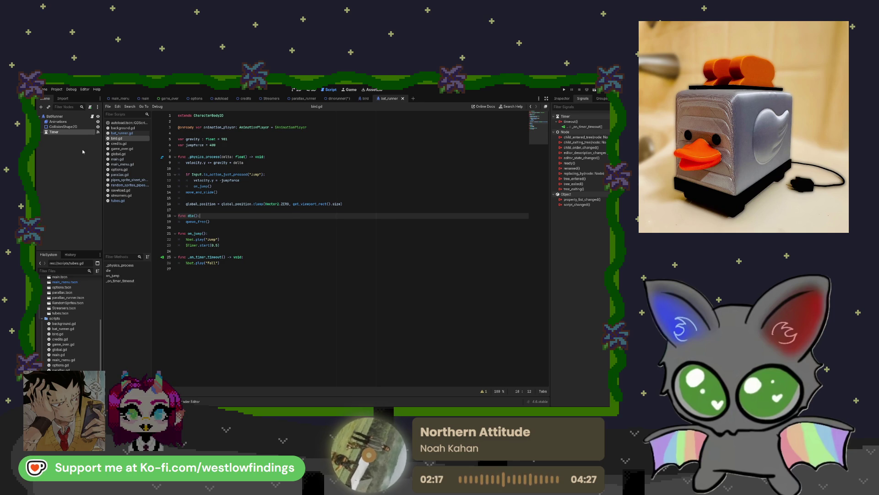
# - Add a first sprite frame to the Animations node's jump animation, save, and return to dinorunner
pyautogui.click(81, 122)
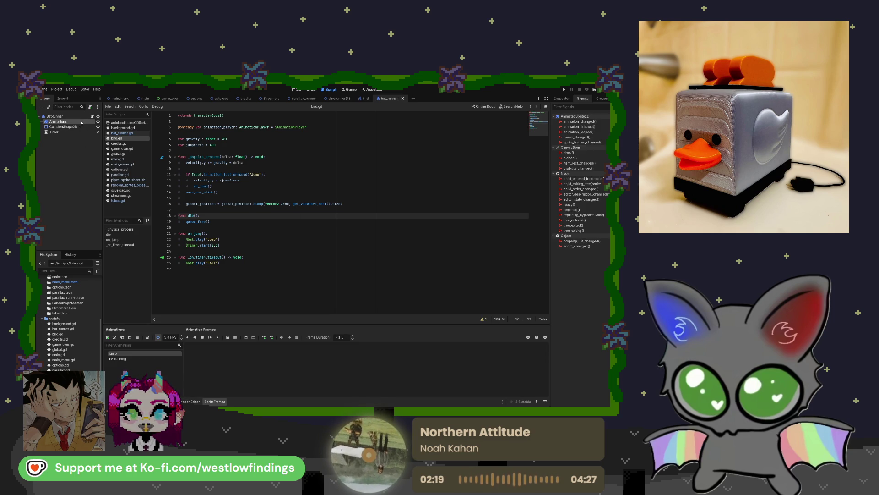
pyautogui.click(165, 359)
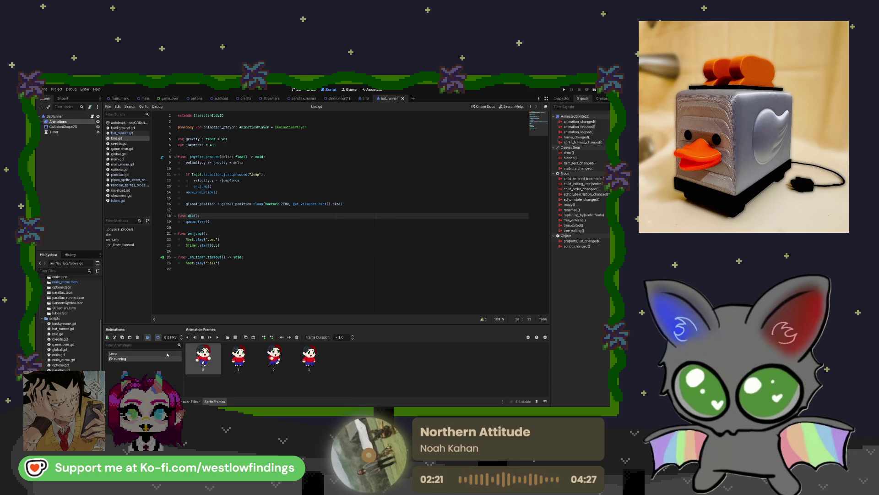
pyautogui.click(167, 354)
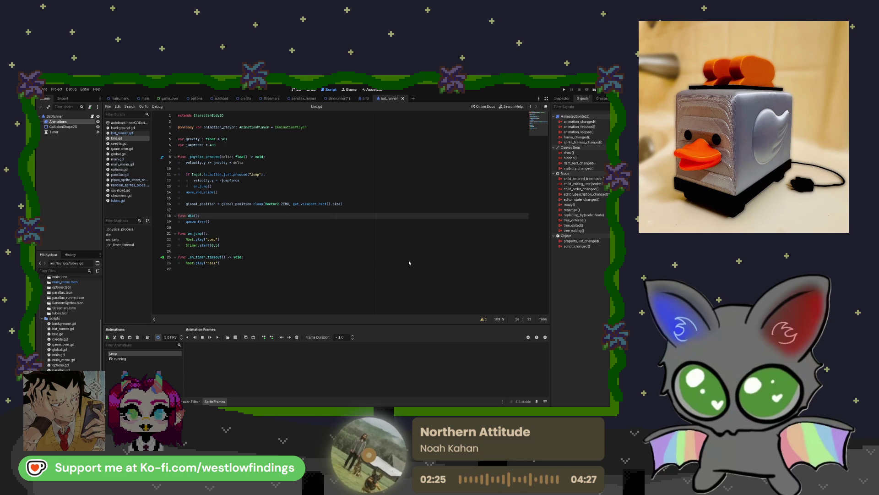
pyautogui.click(253, 337)
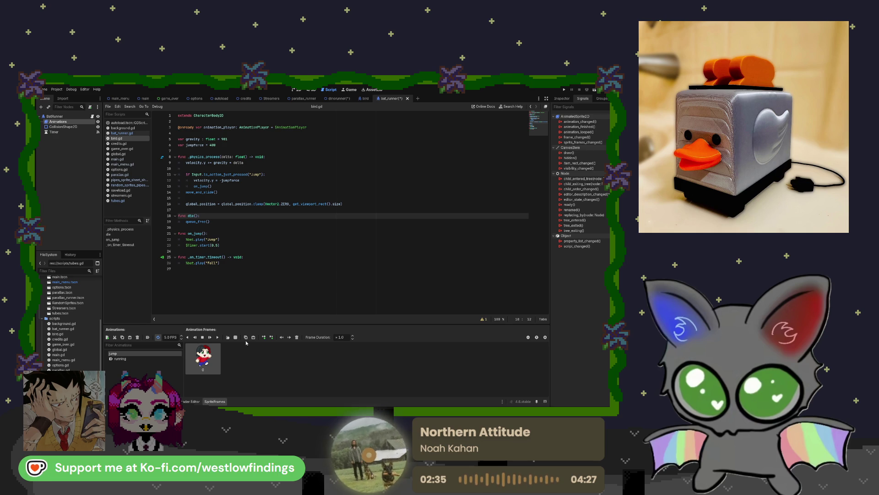
pyautogui.hotkey('ctrl', 's')
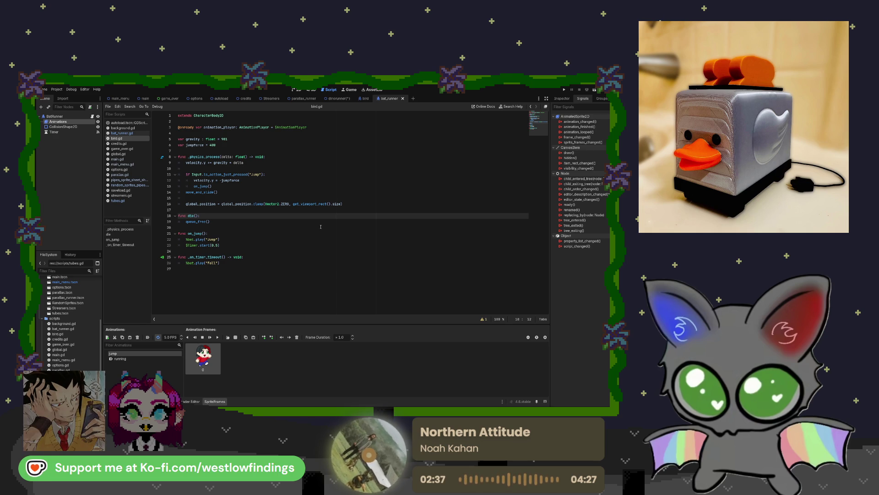
pyautogui.click(336, 98)
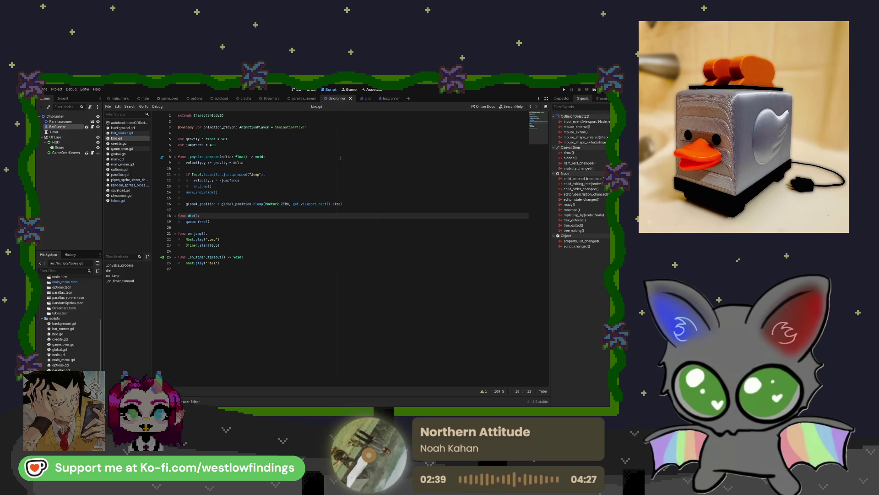
# - Go from the bat_runner scene back to the bird scene with bird.gd and its Jump animation
pyautogui.click(385, 98)
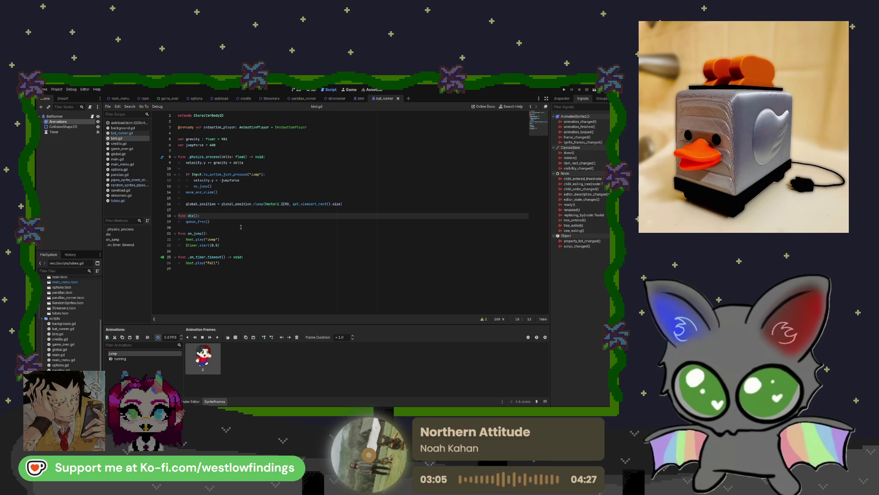
pyautogui.click(360, 98)
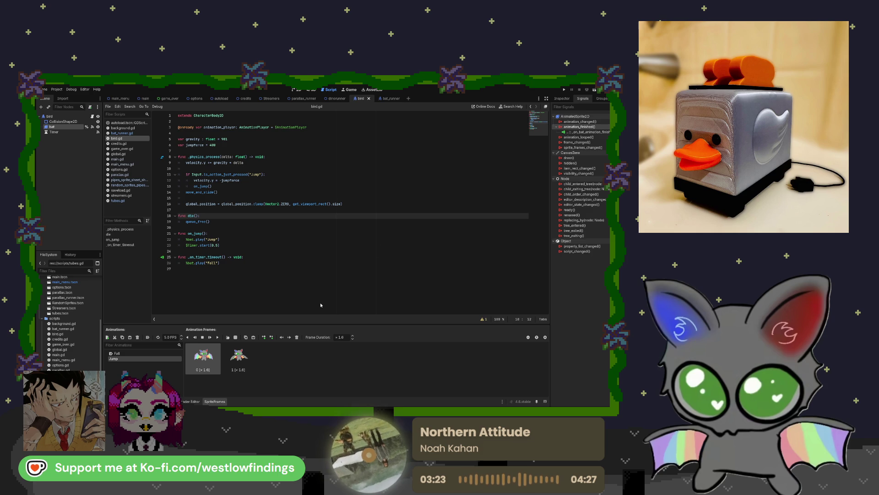
# - Delete the empty _on_bat_animation_finished function from bird.gd and inspect the bat's animation_finished signal
pyautogui.moveTo(272, 288); pyautogui.dragTo(169, 278)
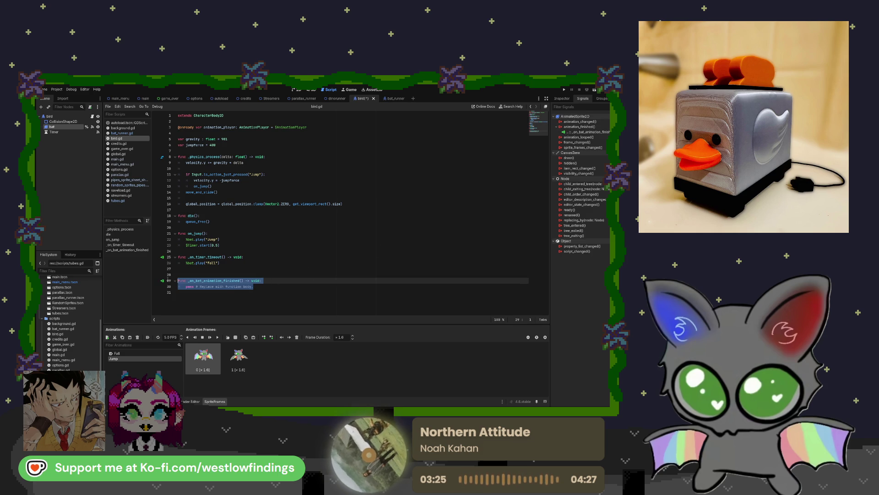
pyautogui.press('BackSpace')
pyautogui.press('BackSpace')
pyautogui.press('BackSpace')
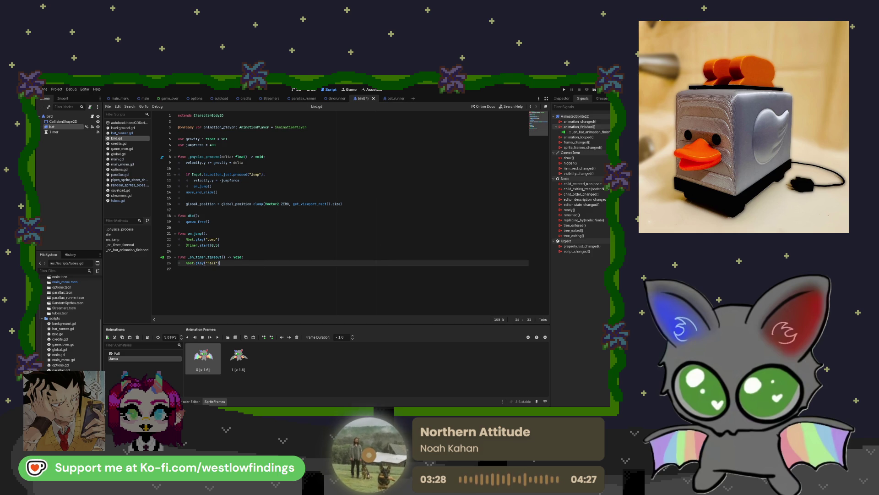
pyautogui.click(92, 127)
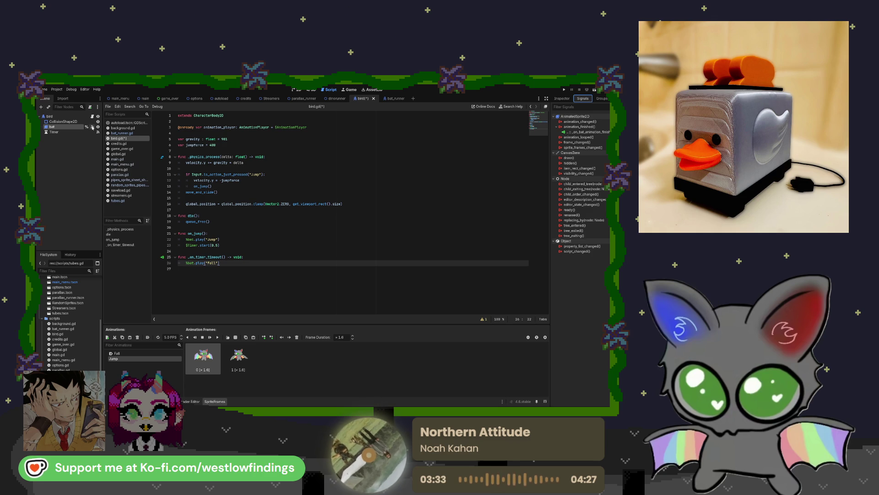
pyautogui.click(607, 133)
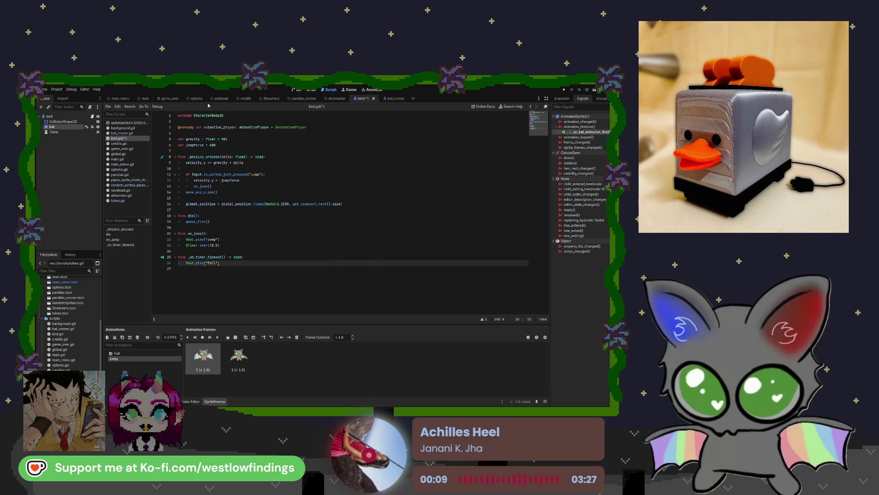
# - Switch to the main menu scene and run the project to show the Flappy Bat title menu
pyautogui.click(129, 99)
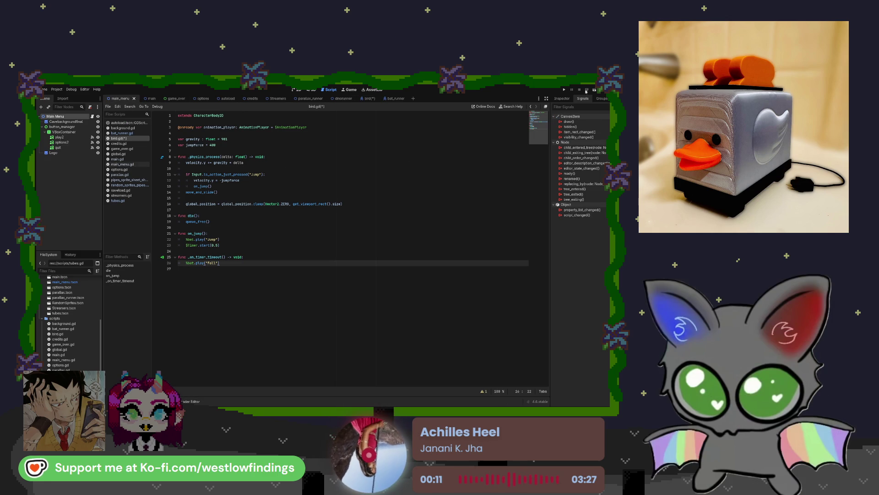
pyautogui.click(565, 90)
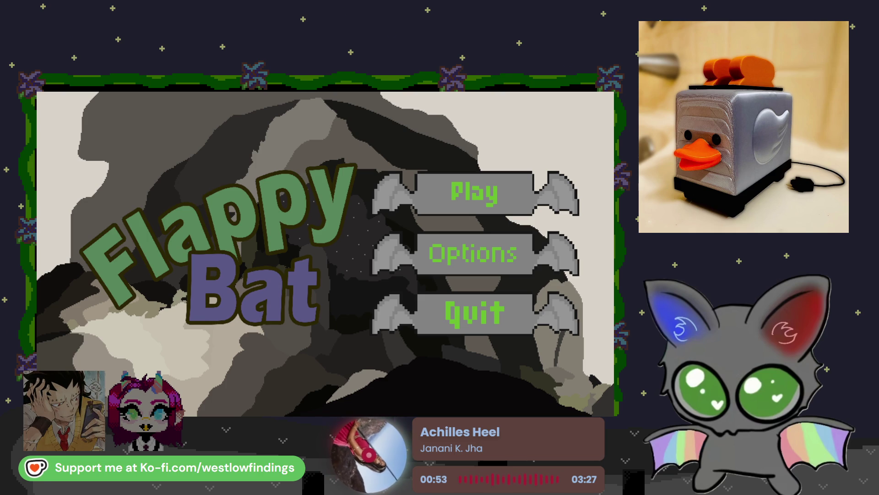
# - Start a round and flap the bat through the can gaps, scoring 20 before Game Over
pyautogui.click(479, 195)
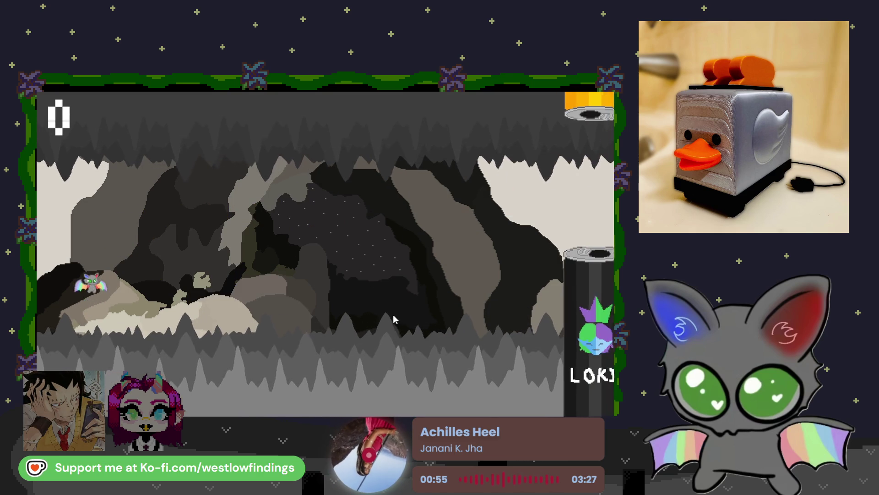
pyautogui.click(400, 280)
pyautogui.click(401, 280)
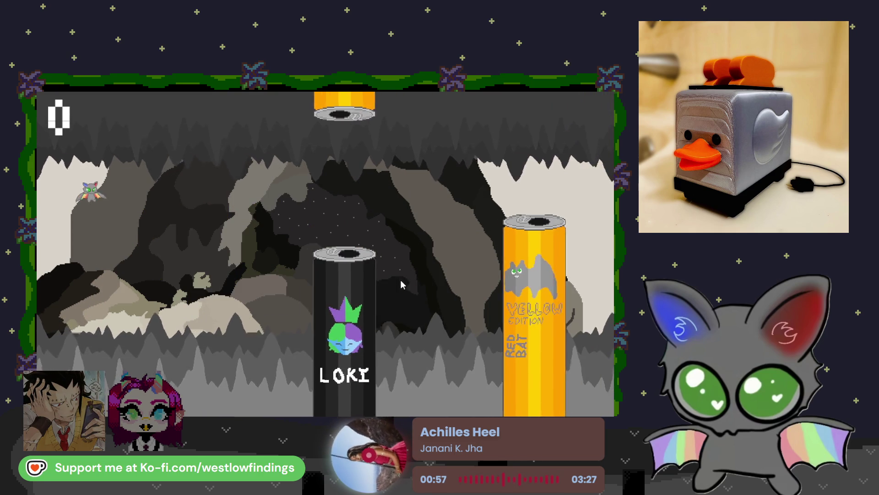
pyautogui.click(407, 270)
pyautogui.click(410, 261)
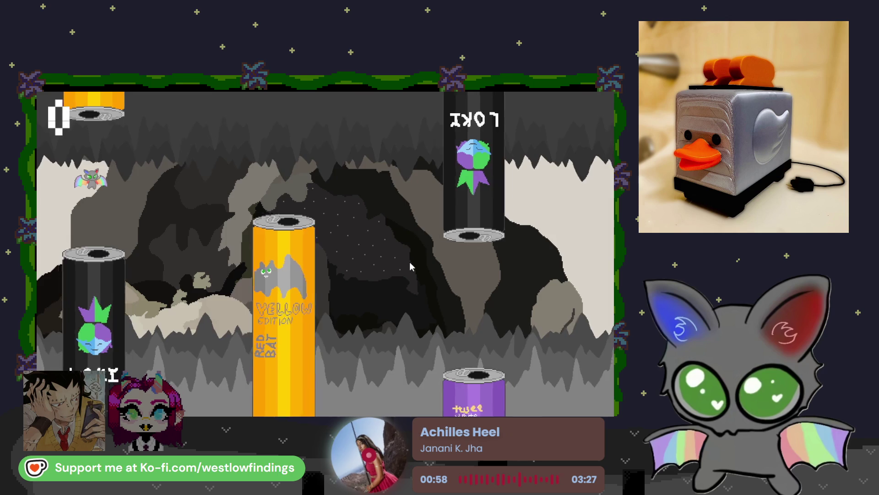
pyautogui.click(409, 262)
pyautogui.click(410, 262)
pyautogui.click(409, 262)
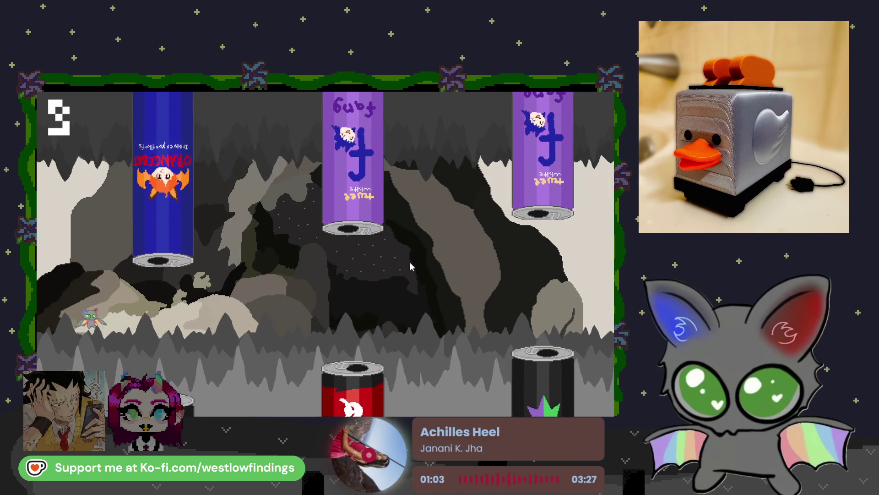
pyautogui.click(410, 262)
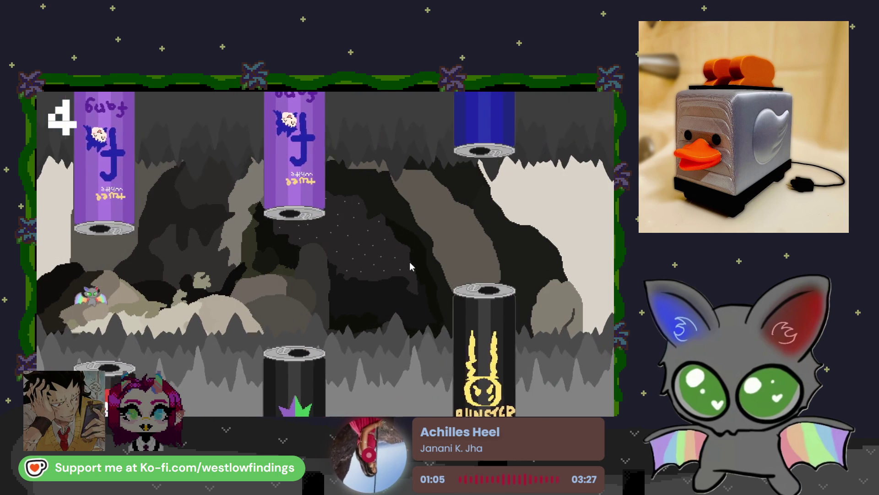
pyautogui.click(410, 262)
pyautogui.click(410, 262)
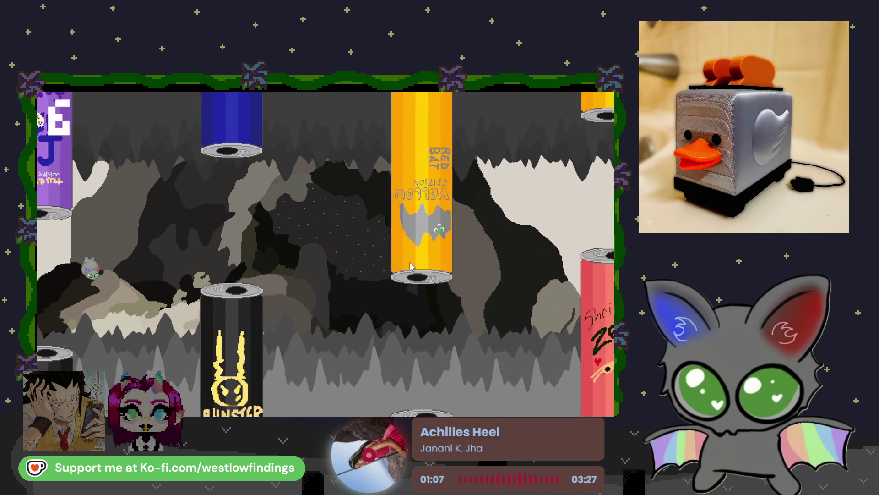
pyautogui.click(409, 262)
pyautogui.click(410, 262)
pyautogui.click(409, 262)
pyautogui.click(410, 262)
pyautogui.click(409, 262)
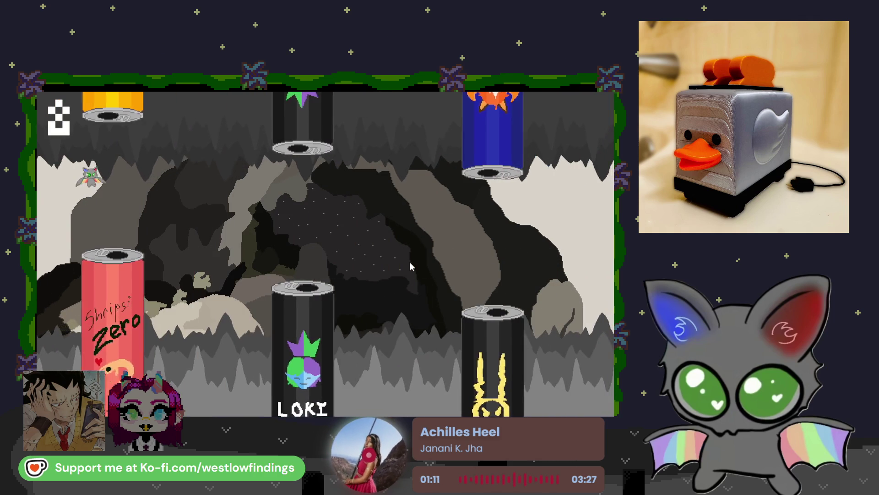
pyautogui.click(410, 262)
pyautogui.click(410, 262)
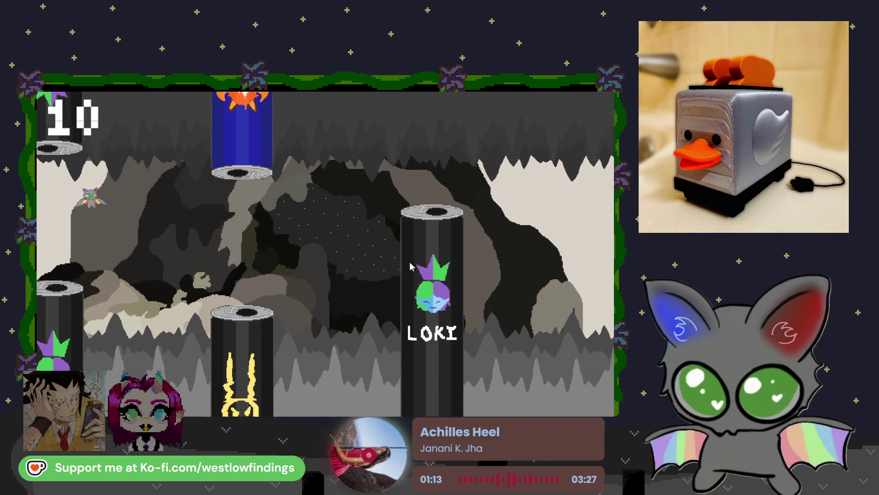
pyautogui.click(409, 262)
pyautogui.click(410, 262)
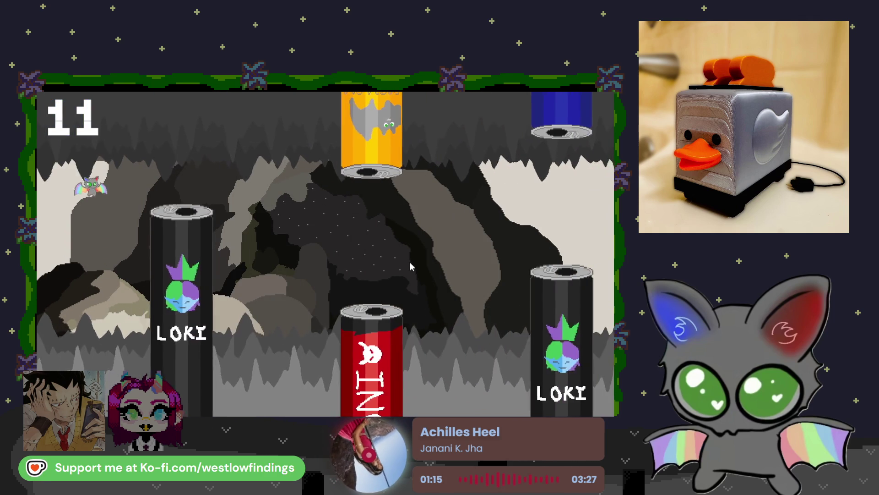
pyautogui.click(410, 262)
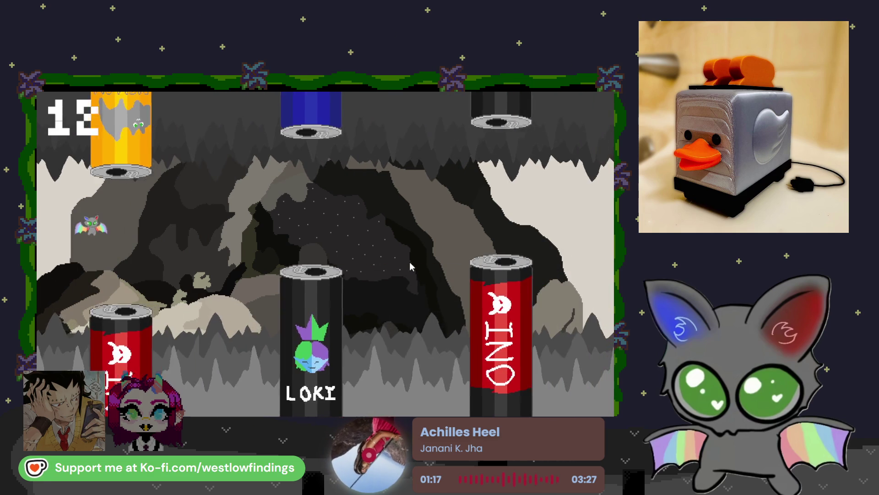
pyautogui.click(410, 262)
pyautogui.click(409, 262)
pyautogui.click(409, 262)
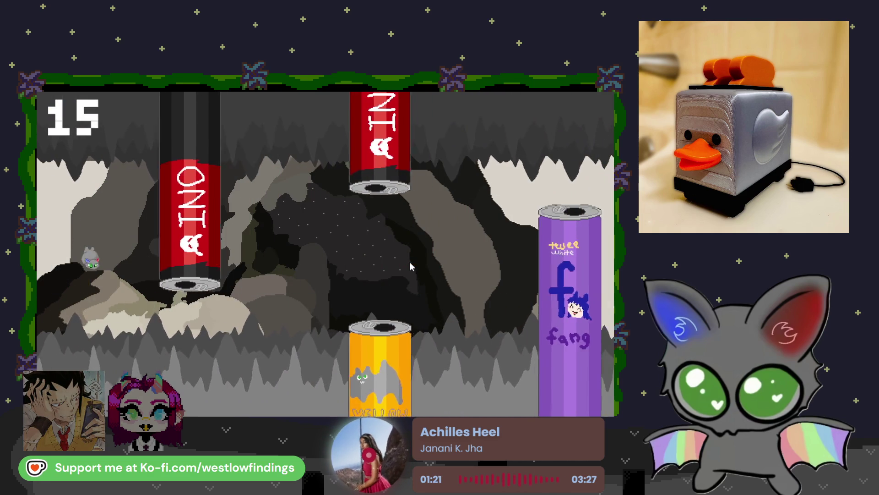
pyautogui.click(409, 262)
pyautogui.click(409, 262)
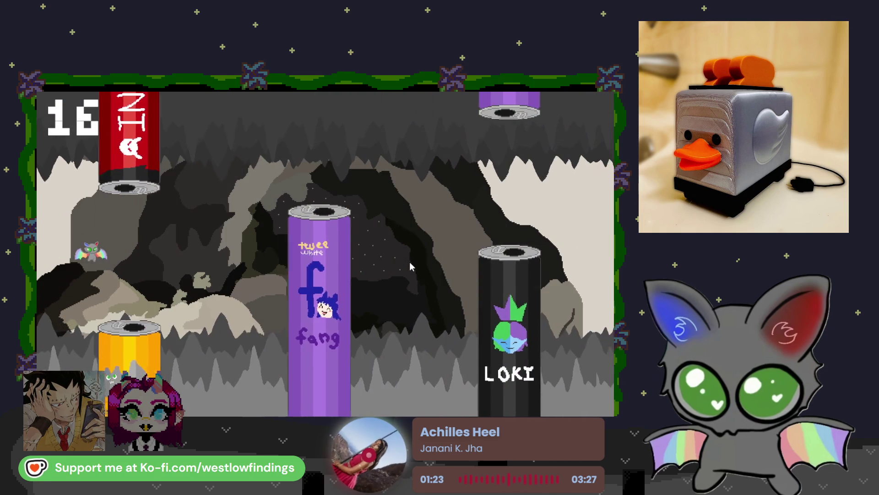
pyautogui.click(410, 262)
pyautogui.click(409, 262)
pyautogui.click(410, 262)
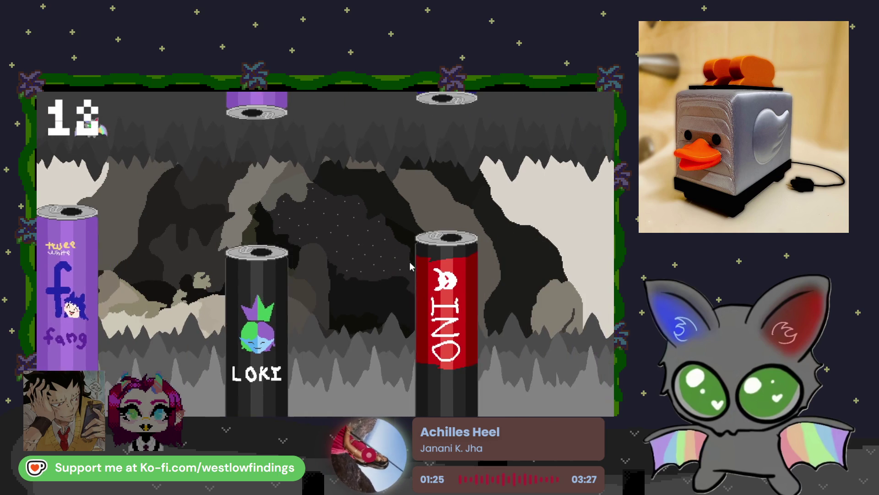
pyautogui.click(410, 262)
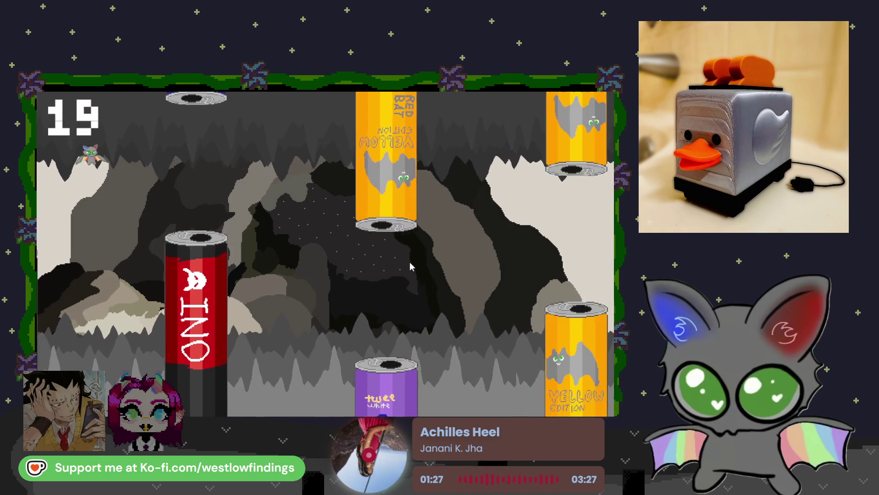
pyautogui.click(410, 262)
pyautogui.click(409, 262)
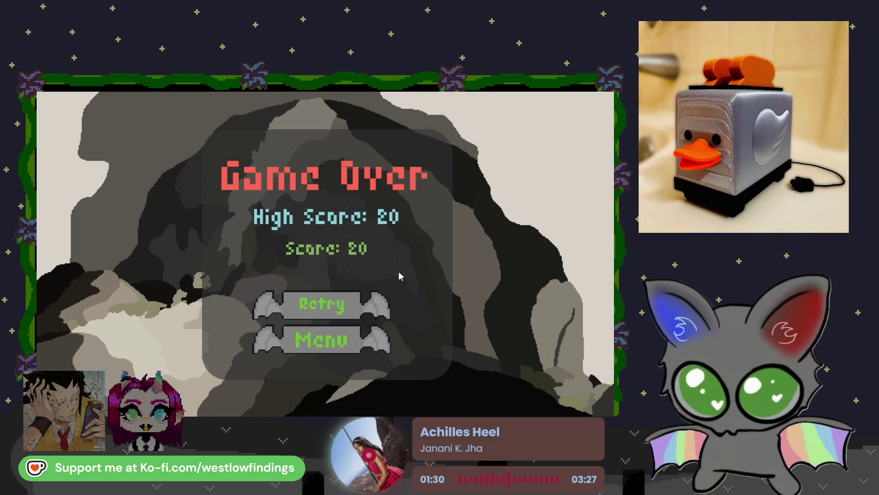
# - Use the Game Over screen's Menu button to get back to the Flappy Bat title menu
pyautogui.click(326, 341)
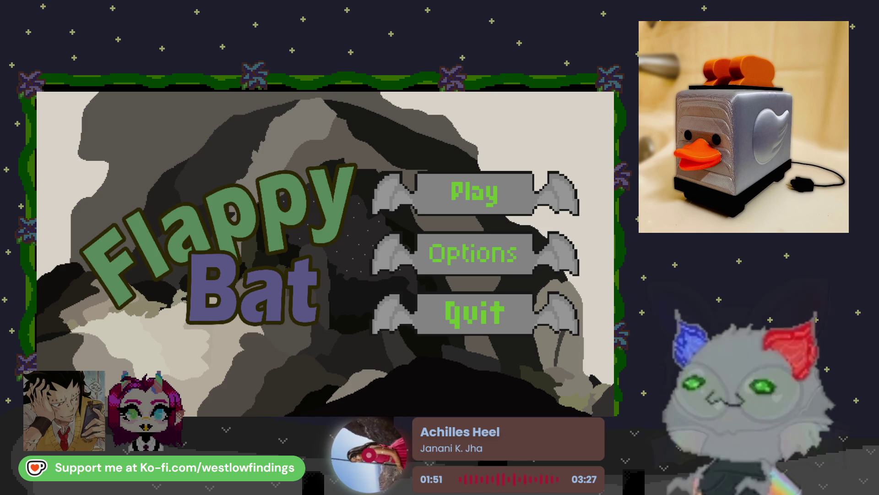
pyautogui.click(457, 253)
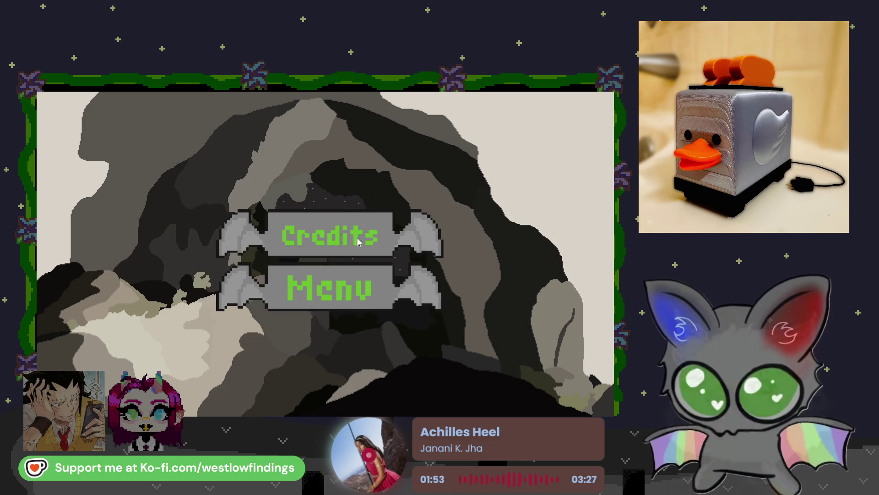
pyautogui.click(330, 234)
pyautogui.click(280, 372)
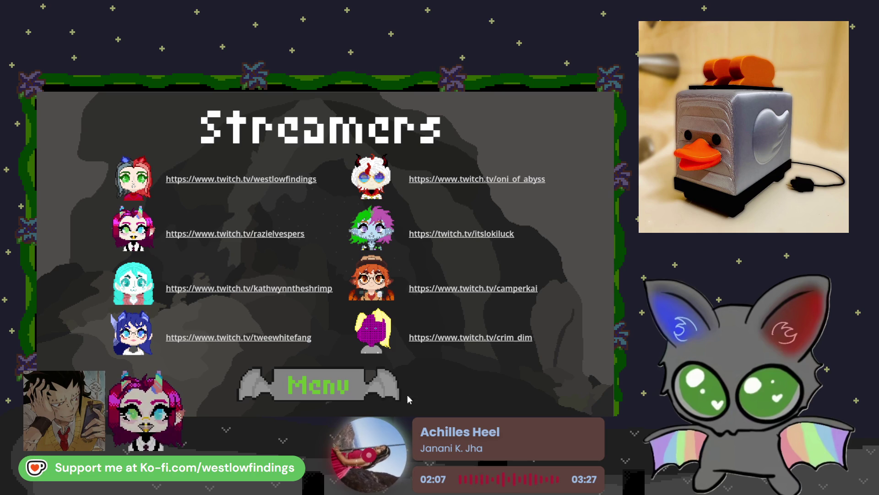
pyautogui.click(388, 388)
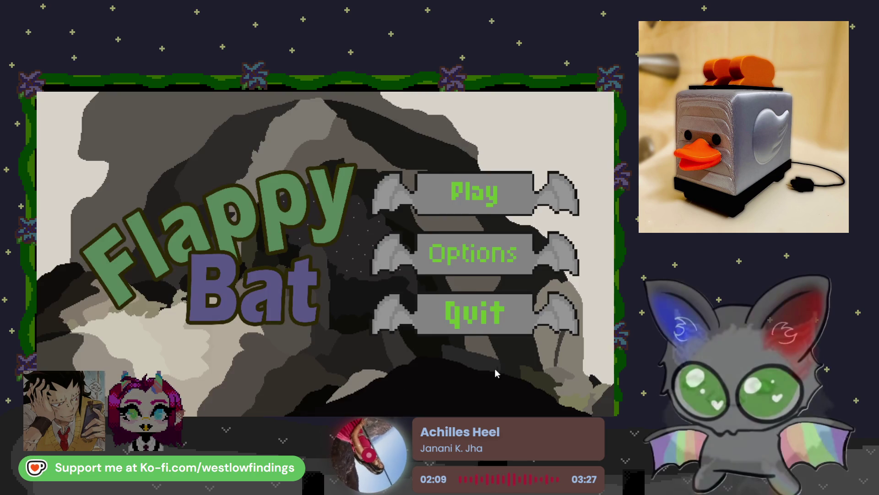
# - Revisit the Options and Credits screens, return to the menu, and quit the game
pyautogui.click(481, 248)
pyautogui.click(293, 232)
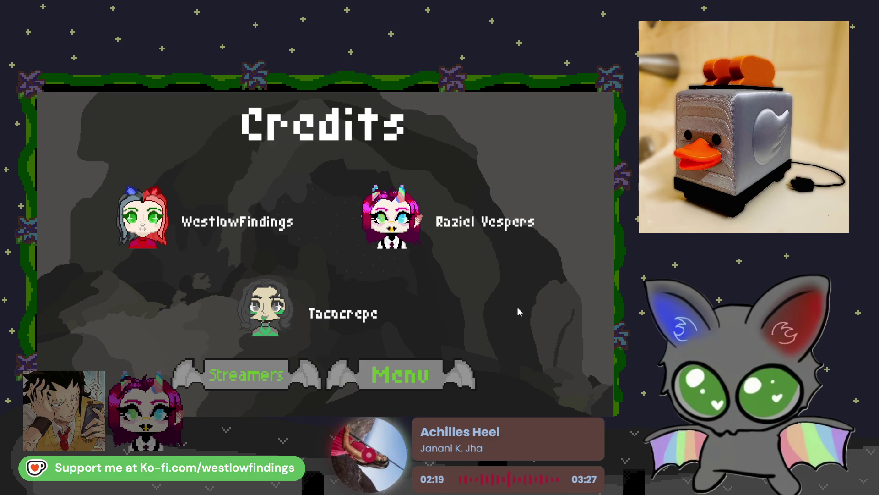
pyautogui.click(401, 374)
pyautogui.click(471, 310)
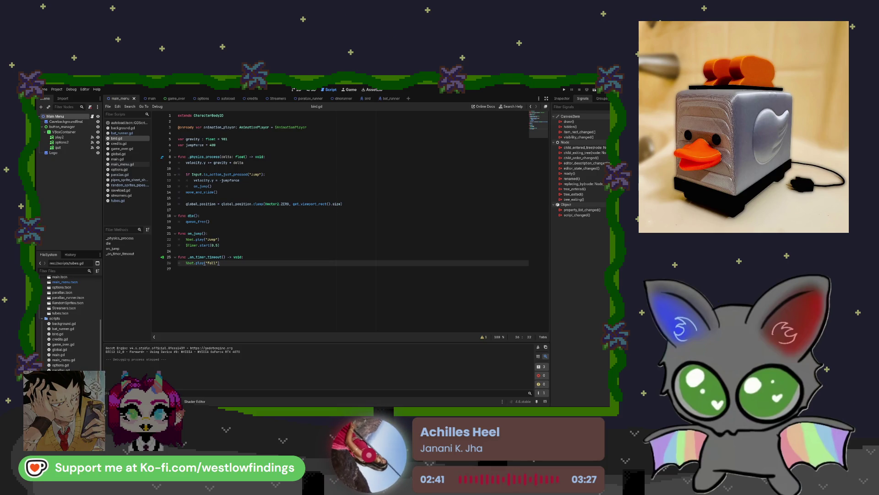
# - Switch to Aseprite and open the character portraits sprite file
pyautogui.hotkey('alt', 'Tab')
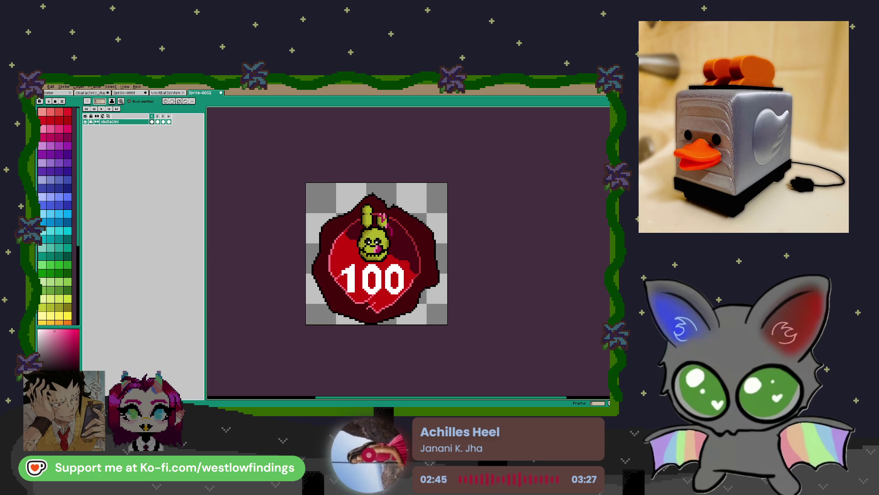
pyautogui.hotkey('ctrl', 'shift', 'Tab')
pyautogui.hotkey('ctrl', 'shift', 'Tab')
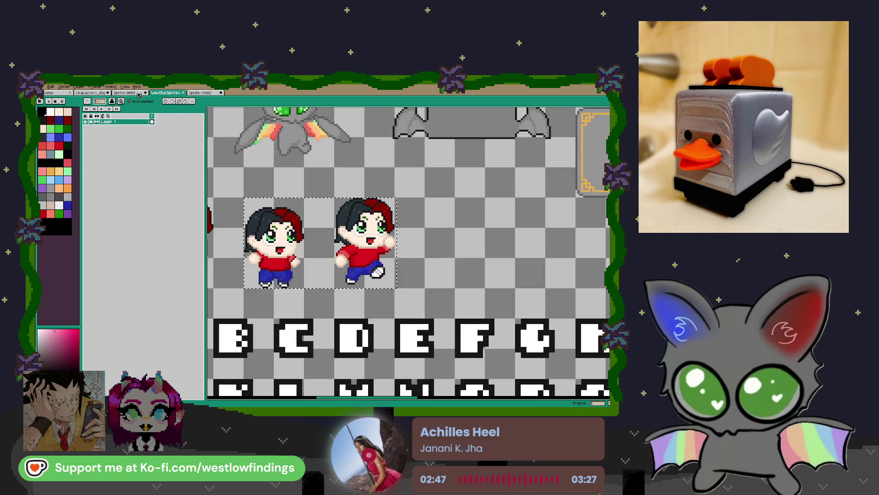
pyautogui.click(97, 95)
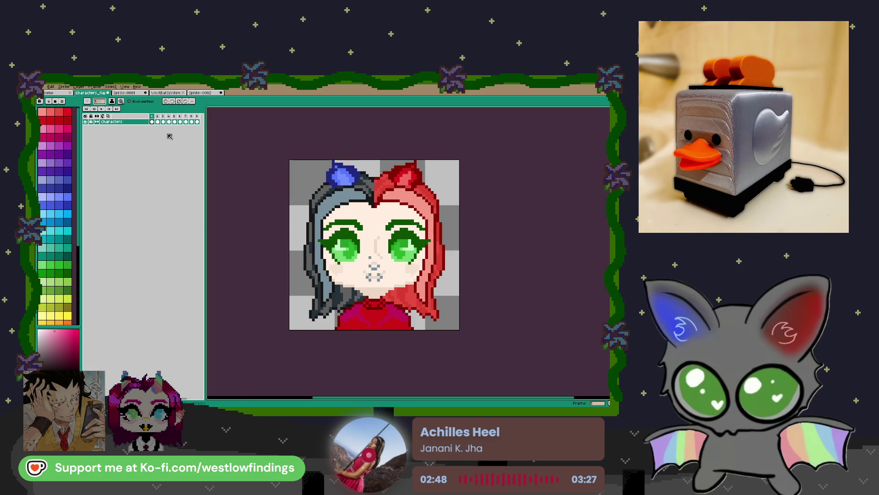
# - Recentre the portrait and step through frames past the blue-haired one to the white-haired horned character
pyautogui.scroll(3, 349, 226)
pyautogui.scroll(-2, 348, 226)
pyautogui.moveTo(349, 226); pyautogui.dragTo(355, 228)
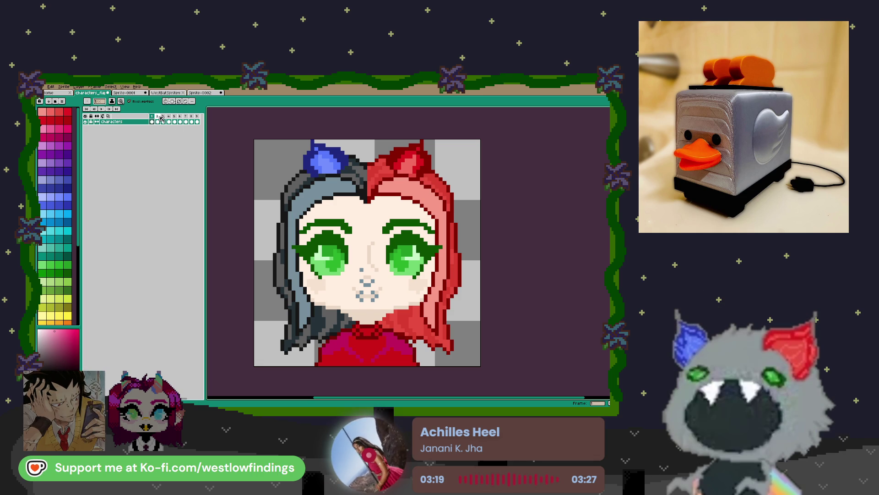
pyautogui.click(162, 117)
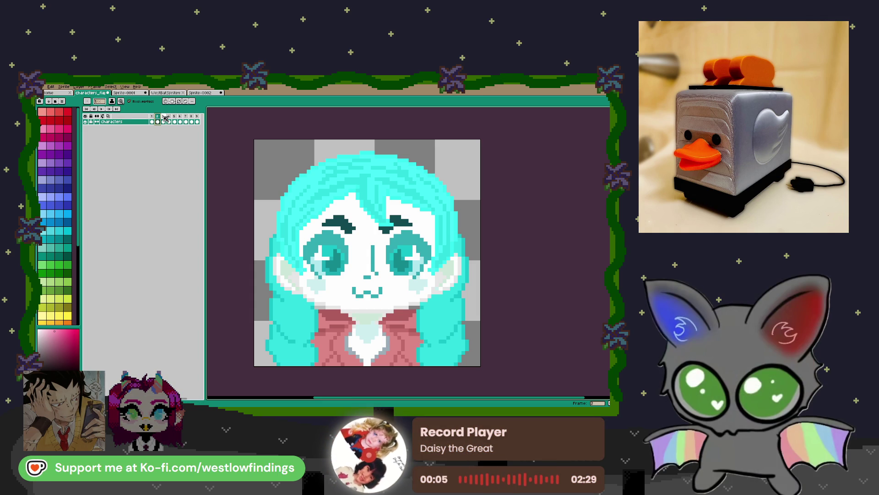
pyautogui.click(165, 117)
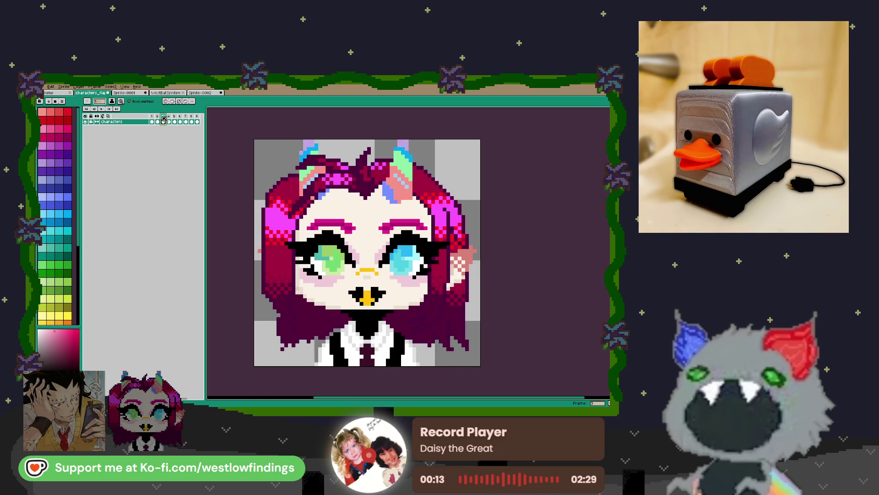
pyautogui.click(163, 118)
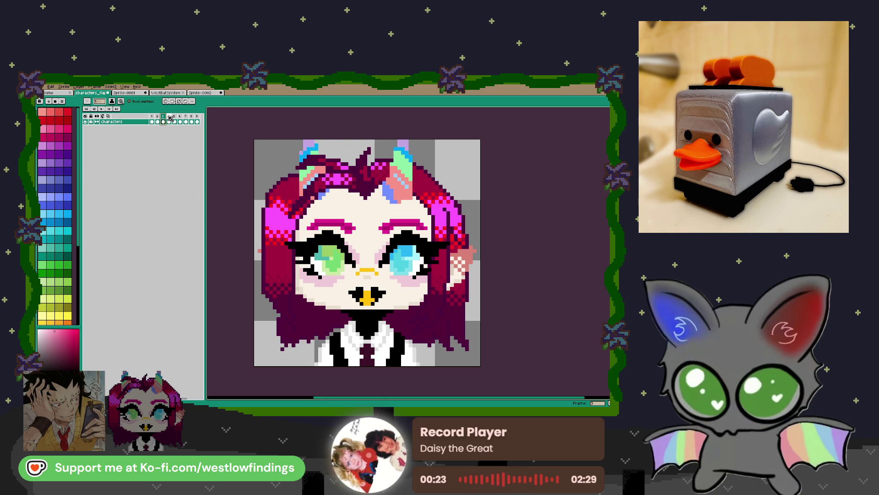
pyautogui.click(170, 118)
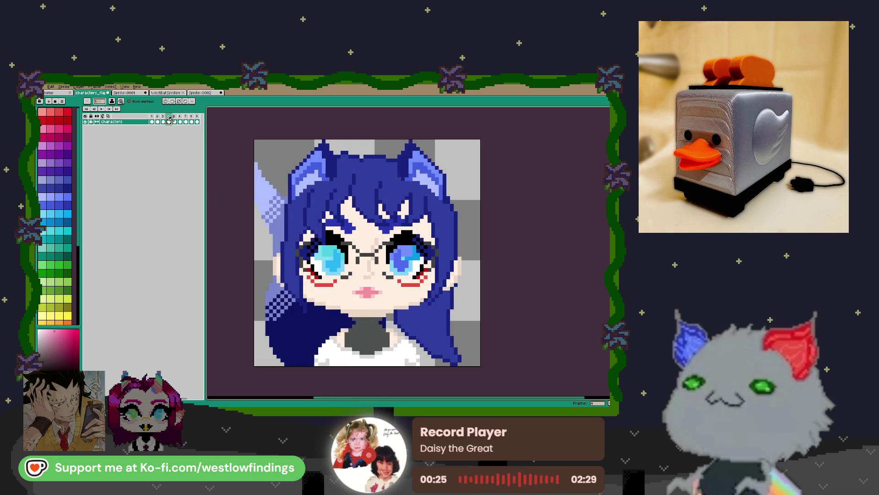
pyautogui.click(176, 117)
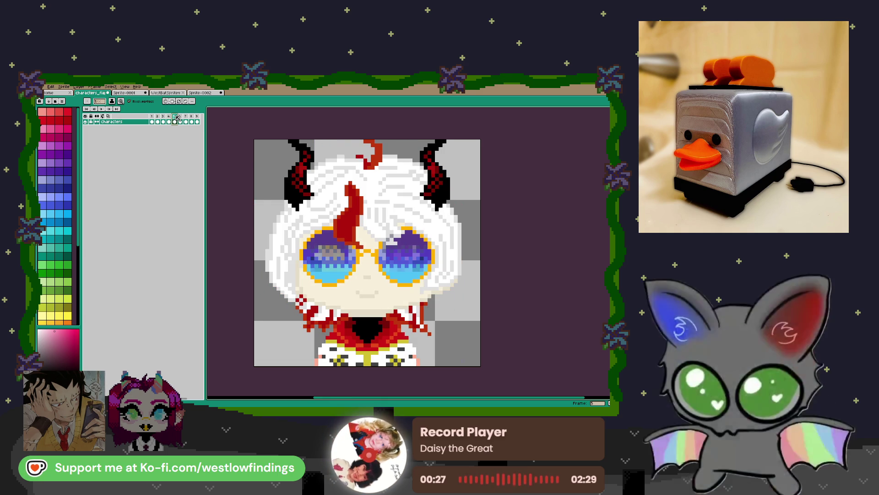
# - Browse portrait frames 6 to 9, comparing frame 7 with the frame 8 sketch, then return to frame 1
pyautogui.click(185, 118)
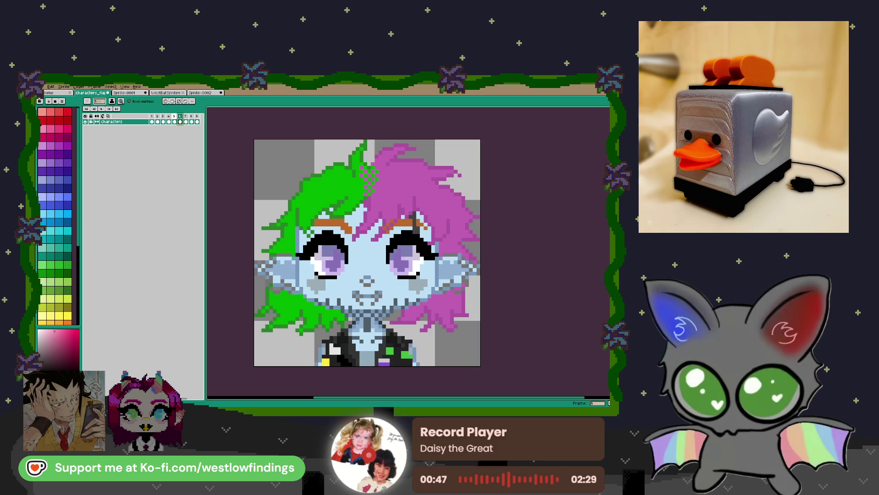
pyautogui.click(185, 119)
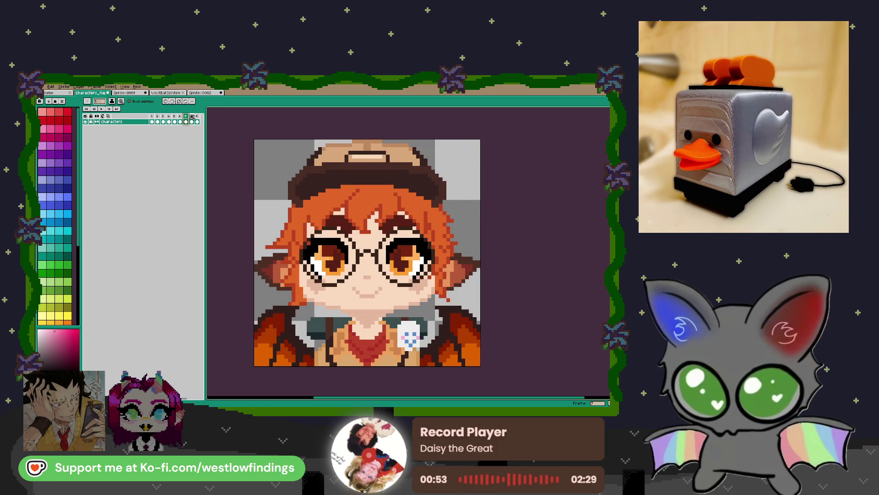
pyautogui.click(192, 118)
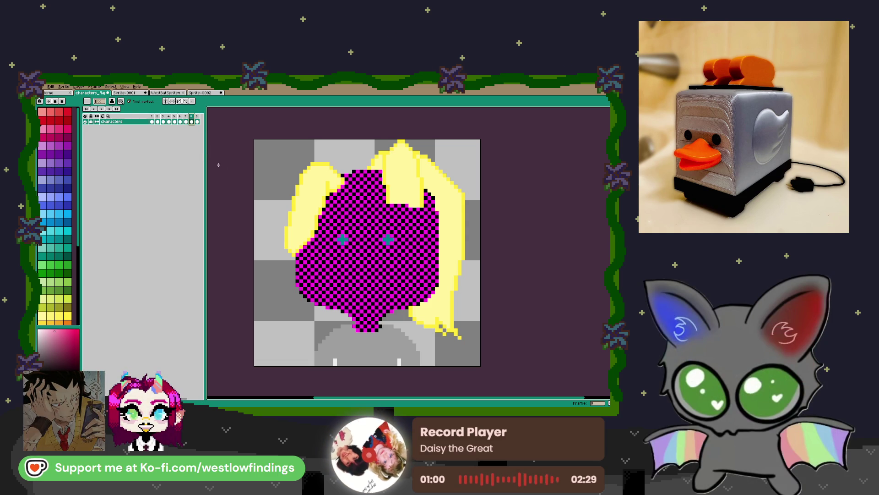
pyautogui.click(187, 117)
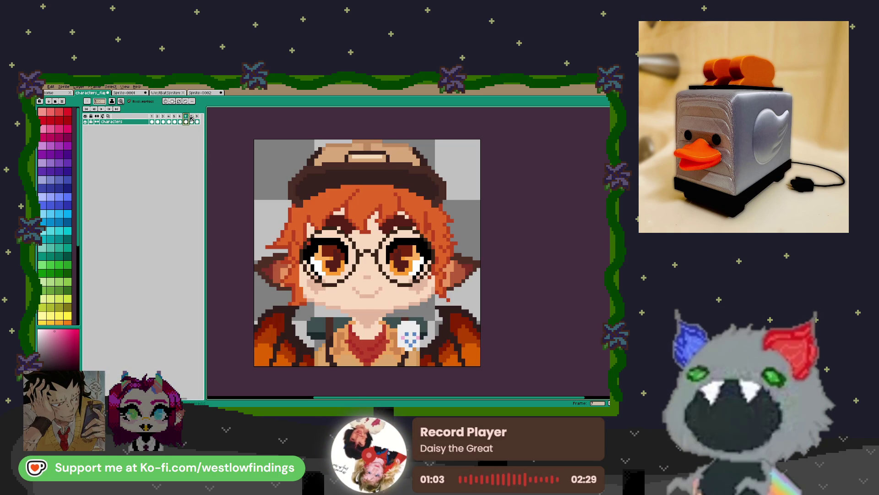
pyautogui.click(192, 117)
pyautogui.click(186, 117)
pyautogui.click(192, 119)
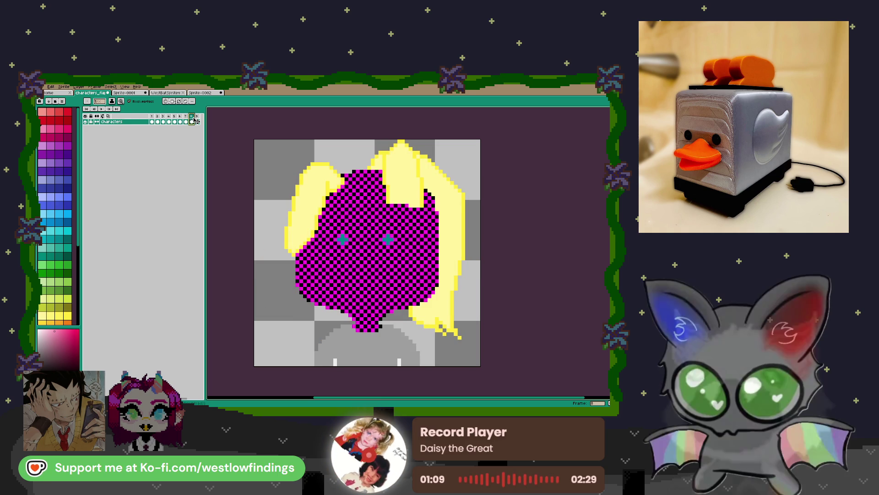
pyautogui.click(198, 117)
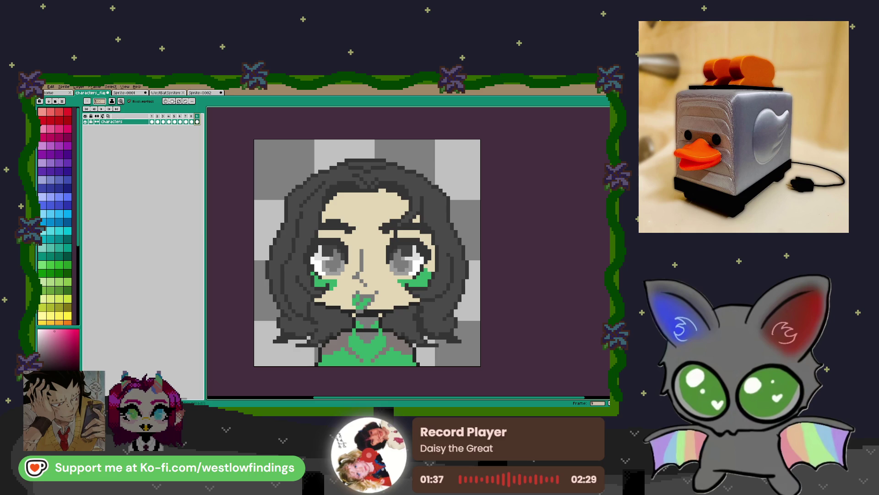
pyautogui.click(152, 116)
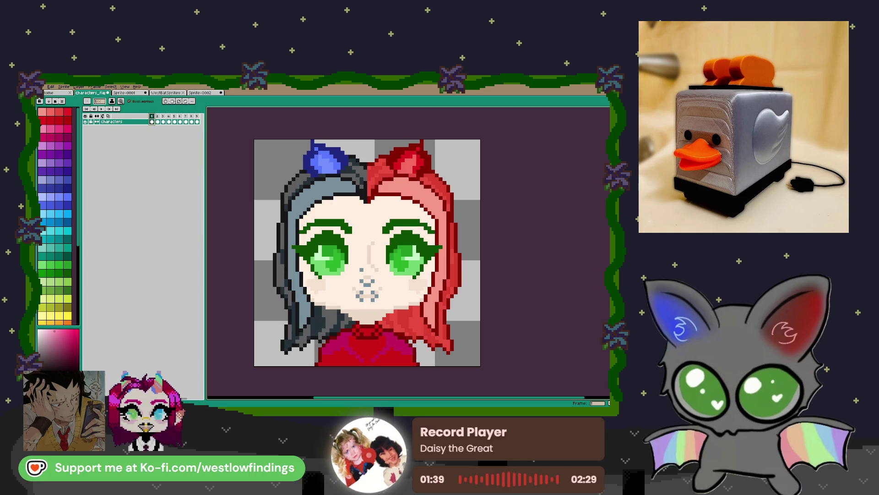
# - Open the WestBatSprite sheet, select the Magic Wand, and zoom in on the drink cans
pyautogui.click(134, 92)
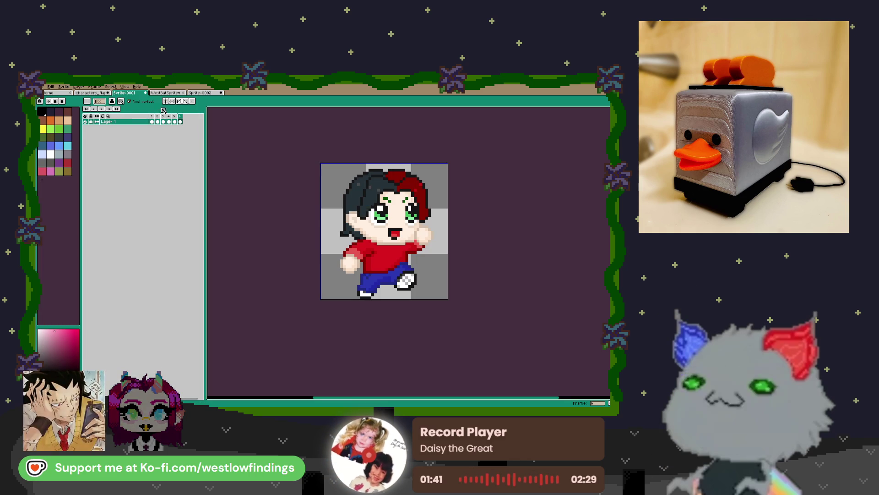
pyautogui.click(171, 95)
pyautogui.scroll(-3, 426, 299)
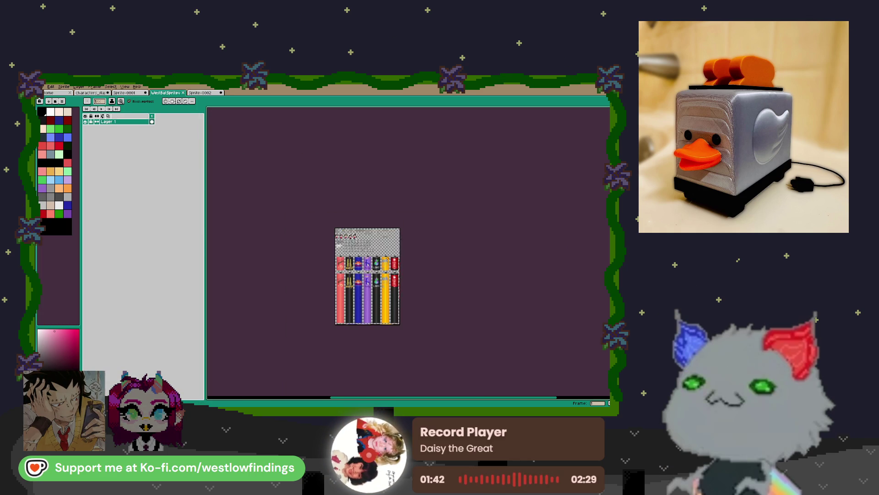
pyautogui.scroll(1, 426, 299)
pyautogui.press('w')
pyautogui.scroll(4, 271, 227)
pyautogui.scroll(-1, 302, 226)
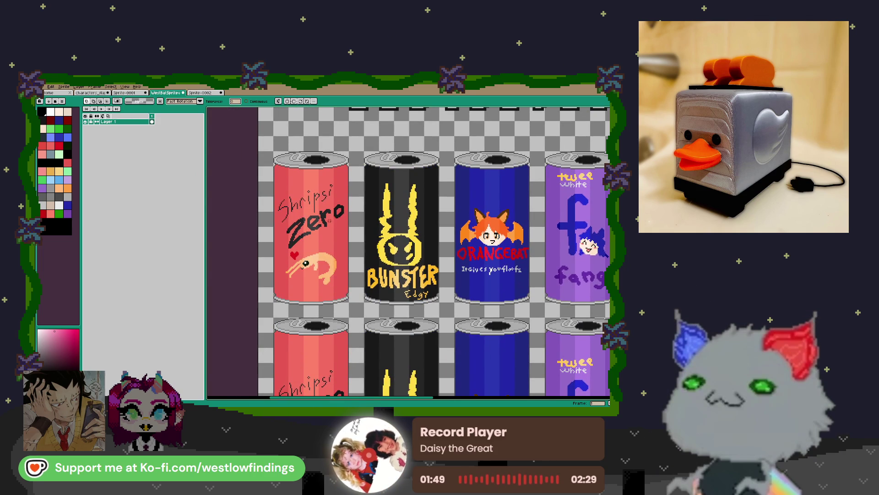
# - Pan past the Shrimpsi Zero and Bunster cans to centre the Orangebat can
pyautogui.scroll(4, 329, 221)
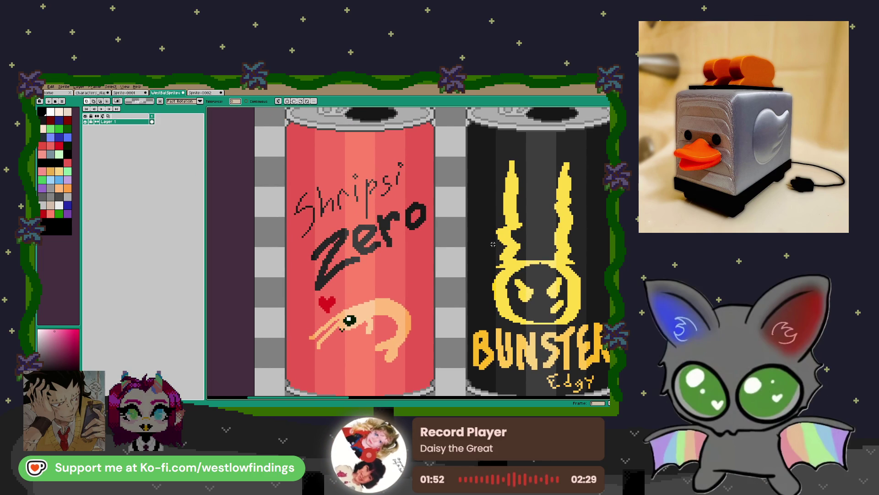
pyautogui.moveTo(511, 241); pyautogui.dragTo(503, 237)
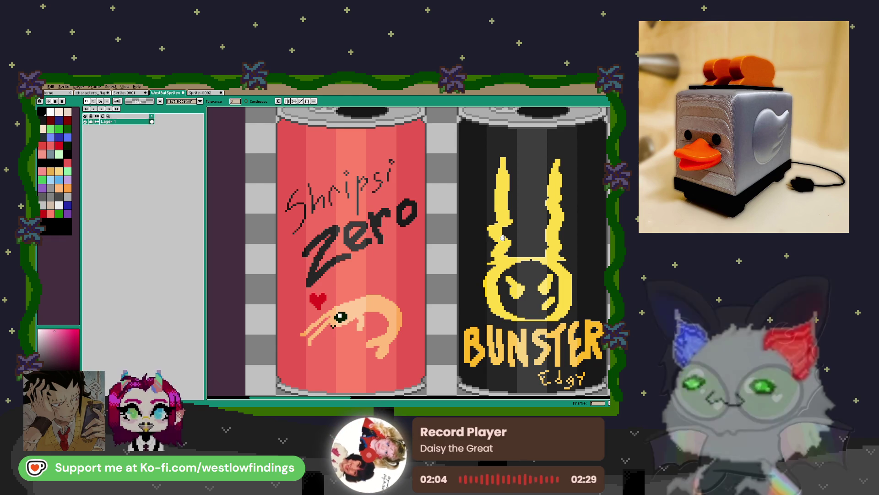
pyautogui.moveTo(503, 237); pyautogui.dragTo(338, 234)
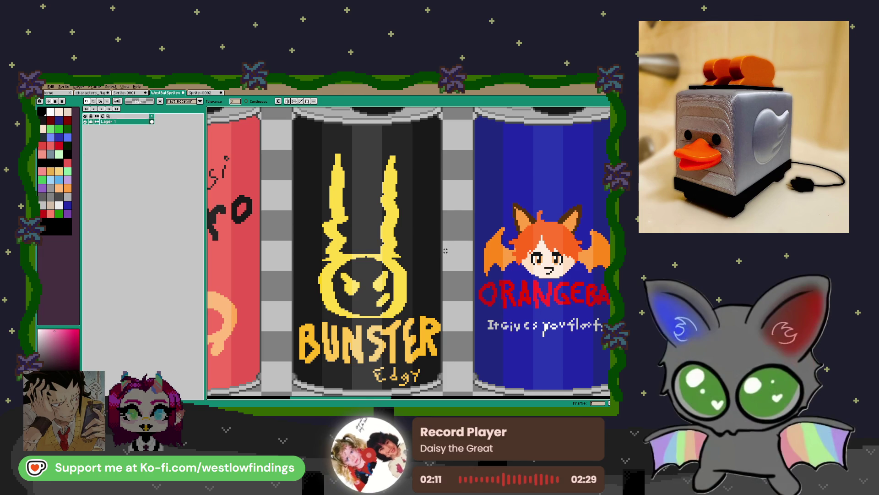
pyautogui.moveTo(531, 255)
pyautogui.mouseDown()
pyautogui.moveTo(362, 252)
pyautogui.moveTo(369, 250)
pyautogui.mouseUp()
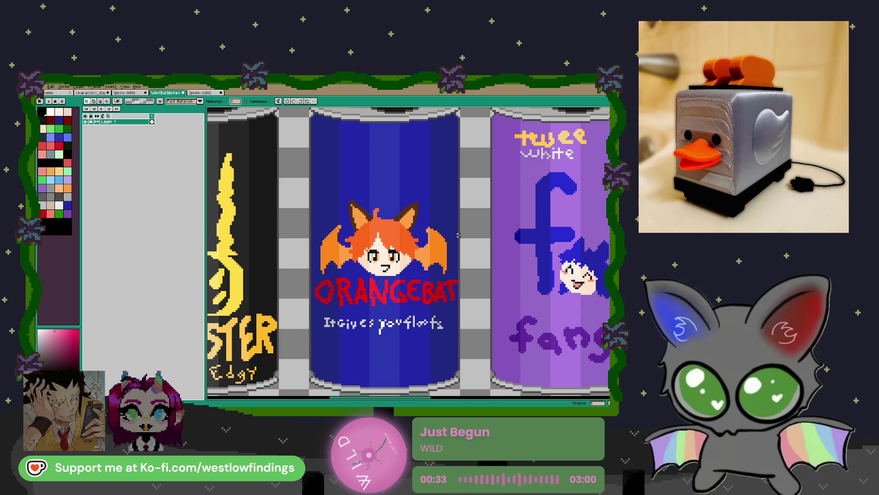
# - Scroll right across the sheet past the Loki, Yellow Edition and Oni cans
pyautogui.hscroll(5, 485, 259)
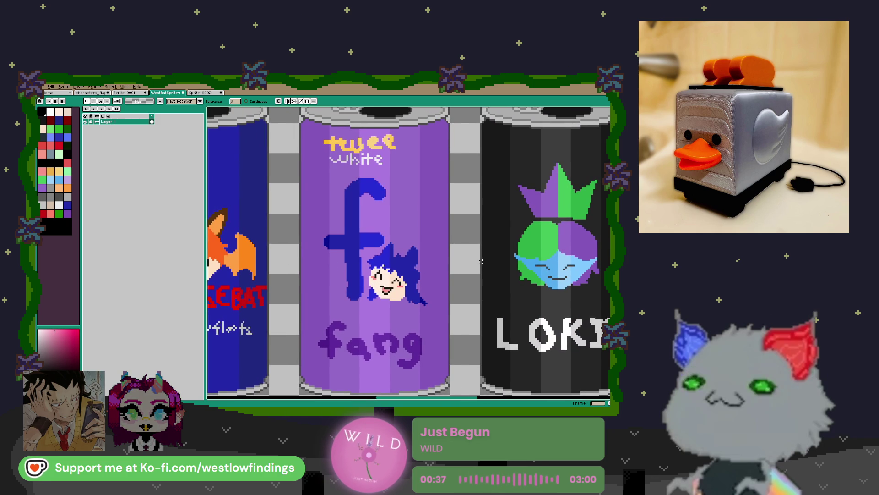
pyautogui.hscroll(5, 481, 261)
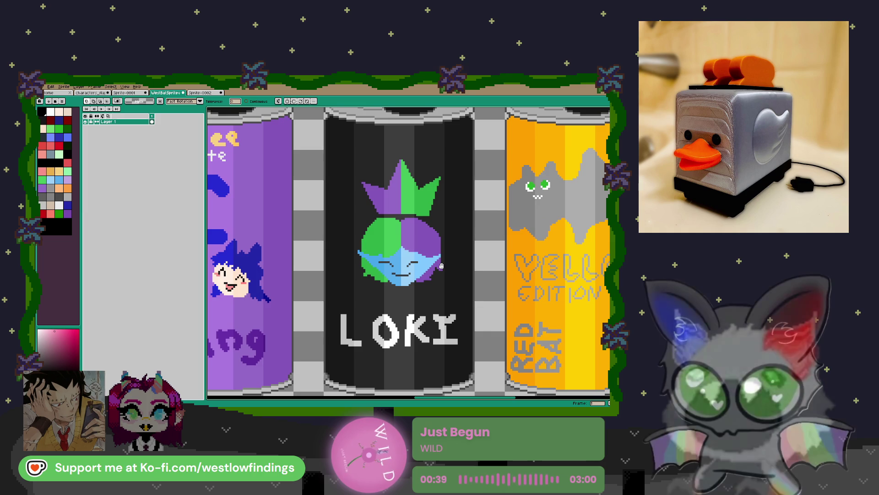
pyautogui.hscroll(5, 441, 266)
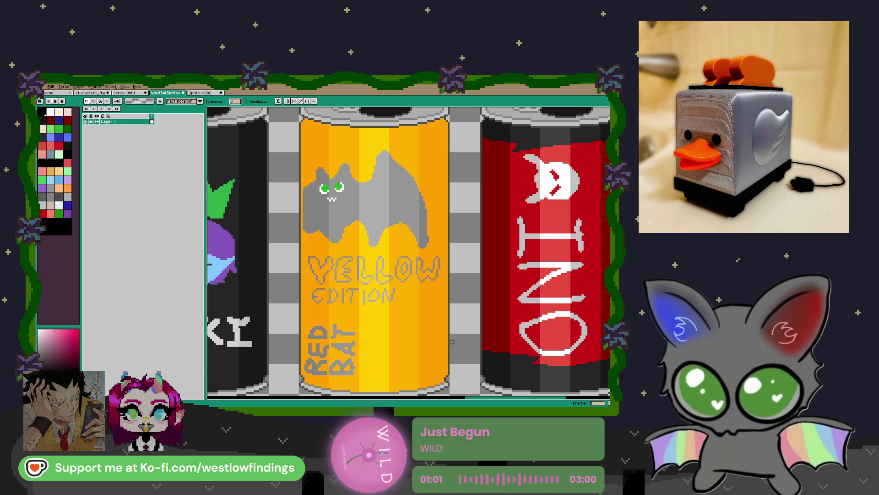
# - Zoom out to show both can rows and the pixel letters together
pyautogui.scroll(-2, 481, 343)
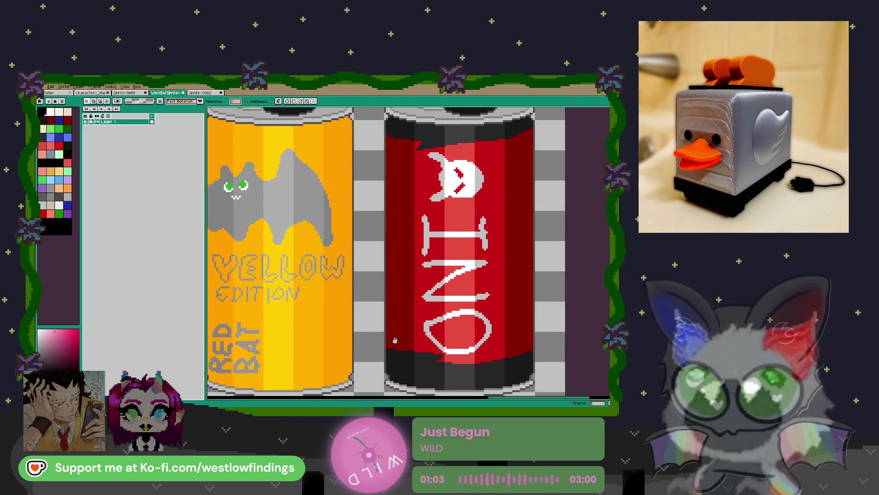
pyautogui.scroll(-5, 387, 333)
pyautogui.scroll(5, 387, 333)
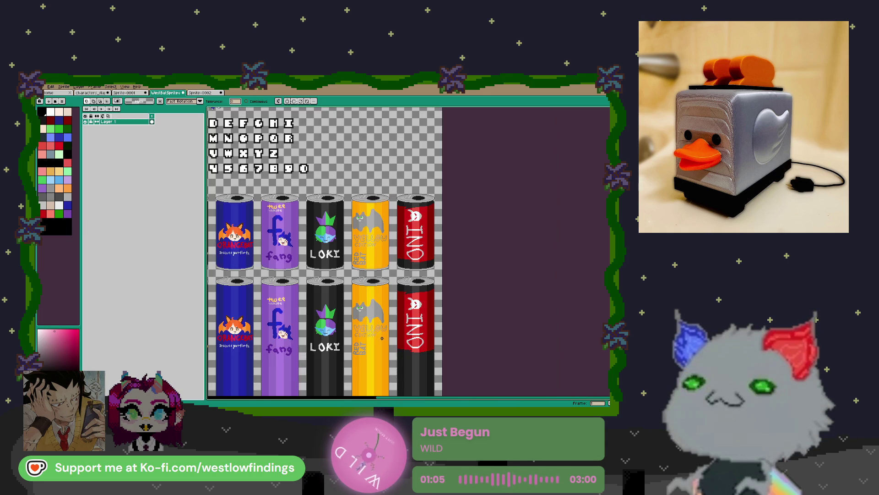
# - Pan to the sheet's top-left and centre the three grey bats above the running-character frames
pyautogui.moveTo(416, 291); pyautogui.dragTo(534, 395)
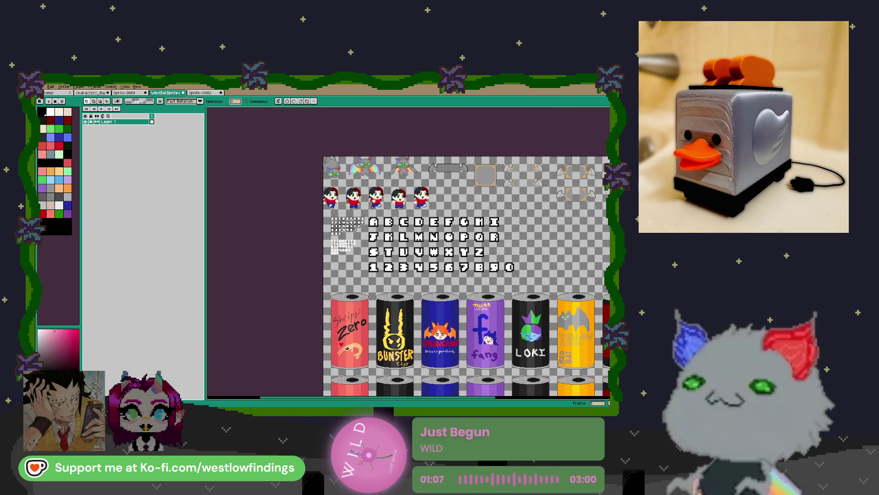
pyautogui.scroll(5, 366, 160)
pyautogui.scroll(-1, 366, 160)
pyautogui.moveTo(396, 210)
pyautogui.mouseDown()
pyautogui.moveTo(392, 263)
pyautogui.moveTo(439, 284)
pyautogui.moveTo(440, 258)
pyautogui.mouseUp()
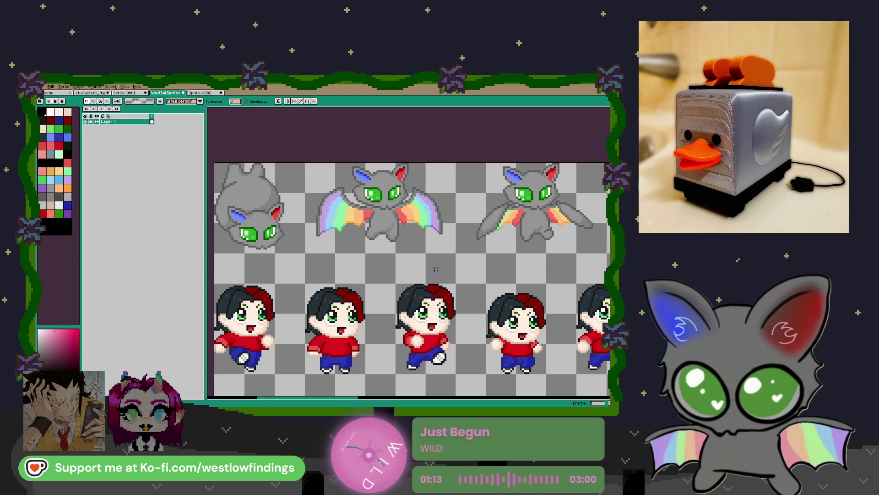
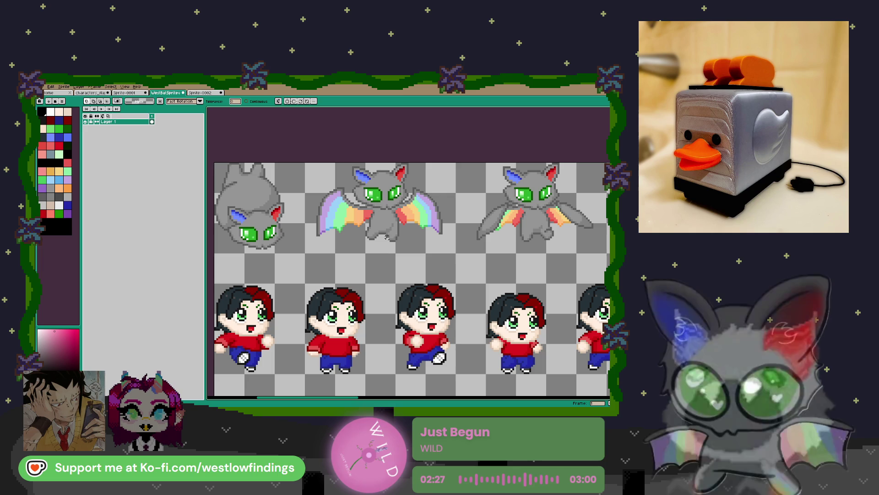
# - Scroll over the WestBatSprite sheet, then switch to the Sprite-0002 file with the 100 badge
pyautogui.scroll(-5, 592, 274)
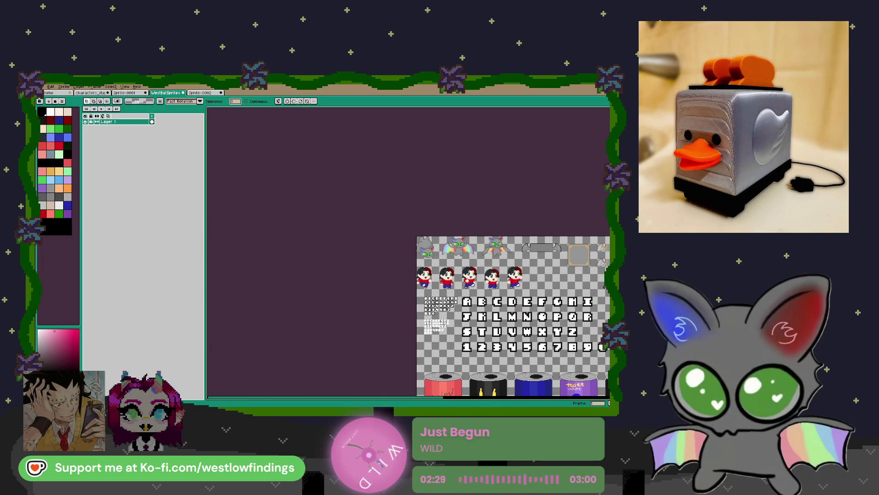
pyautogui.scroll(2, 440, 259)
pyautogui.scroll(-10, 440, 258)
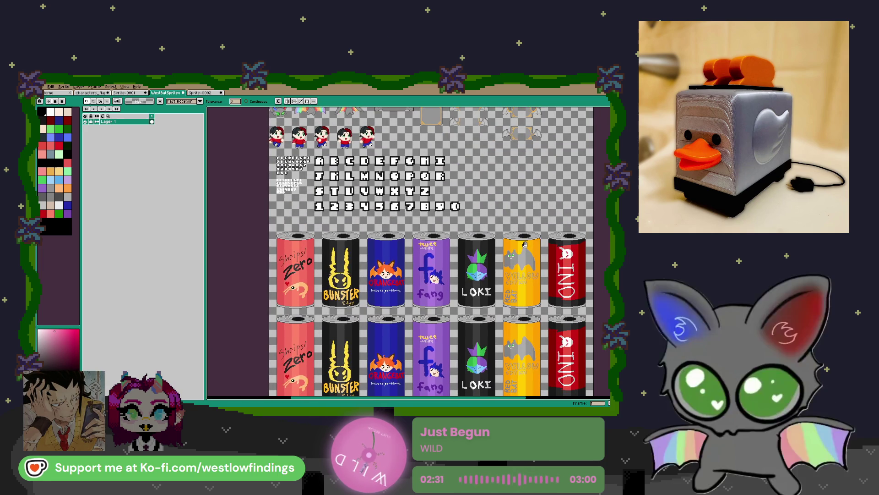
pyautogui.scroll(-4, 517, 234)
pyautogui.scroll(6, 481, 229)
pyautogui.scroll(3, 463, 305)
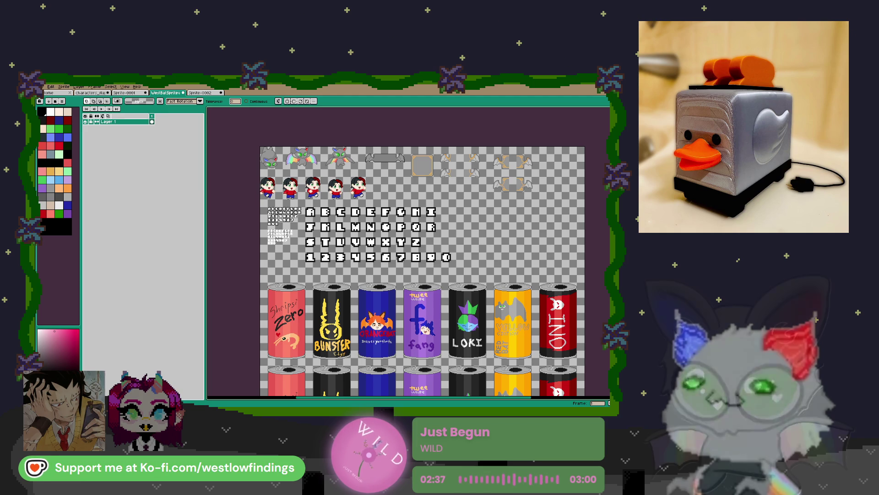
pyautogui.click(193, 93)
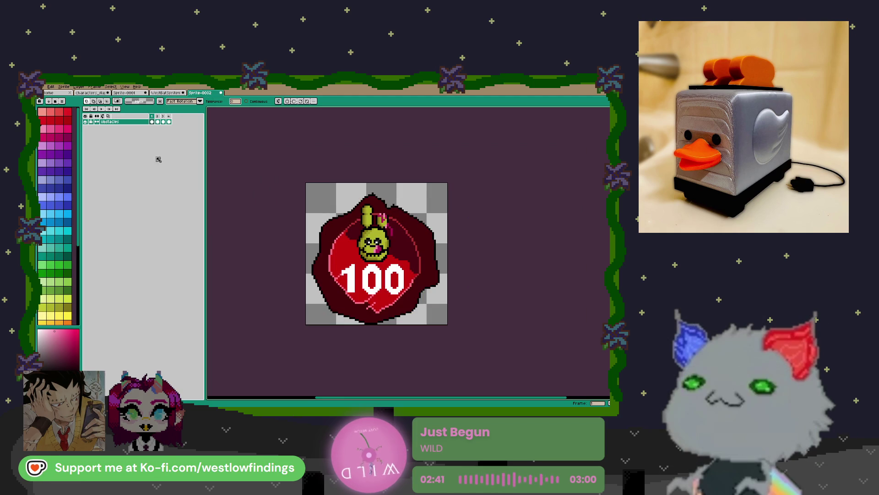
# - Zoom in and step through frames 2, 3 and 4: the fishbowl, the seal and the pink-haired character
pyautogui.scroll(2, 375, 269)
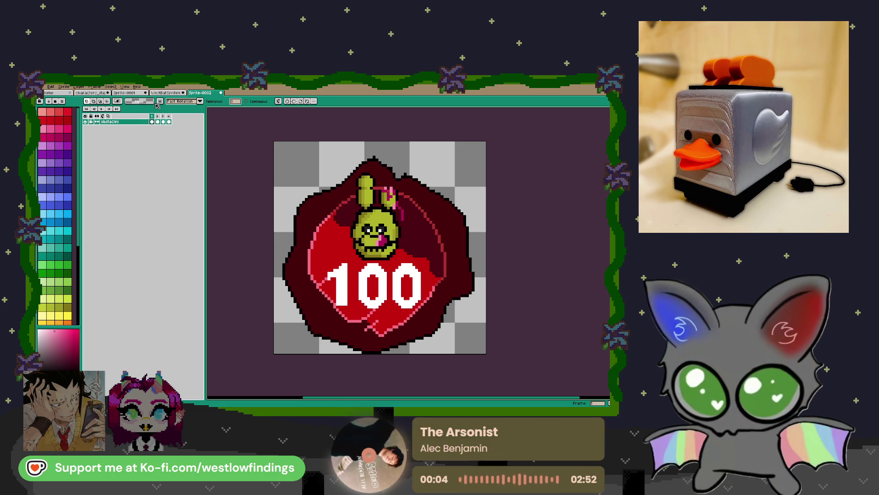
pyautogui.click(157, 122)
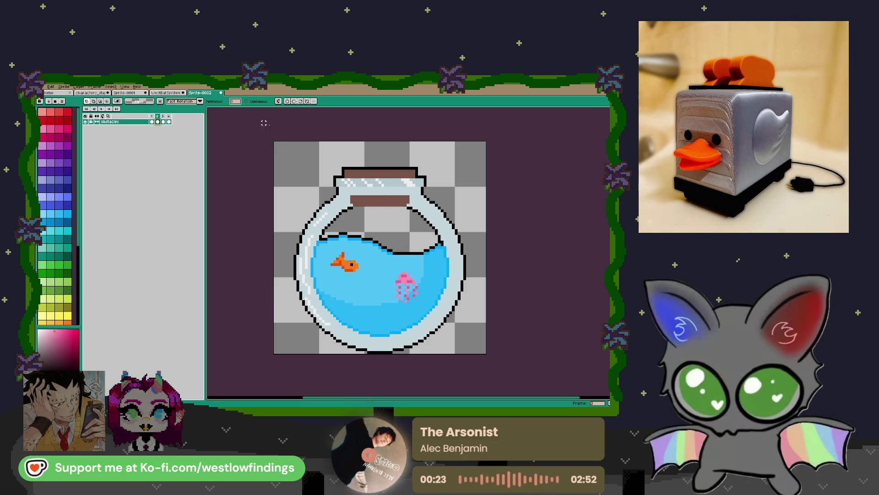
pyautogui.click(164, 122)
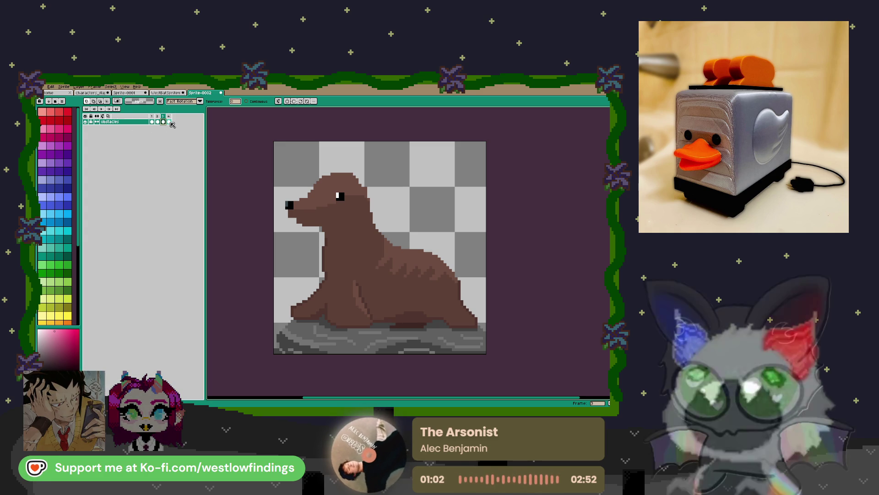
pyautogui.click(169, 122)
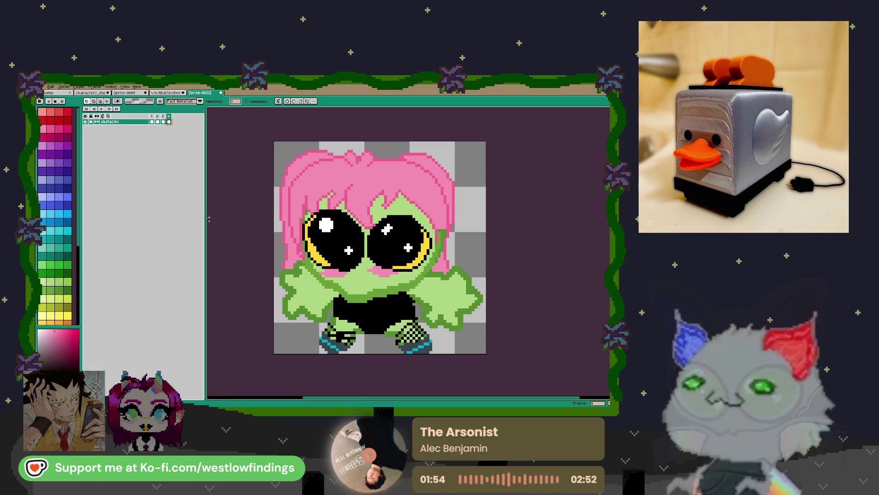
# - Adjust the zoom on the pink-haired character frame, then return to the Godot editor
pyautogui.scroll(-2, 339, 220)
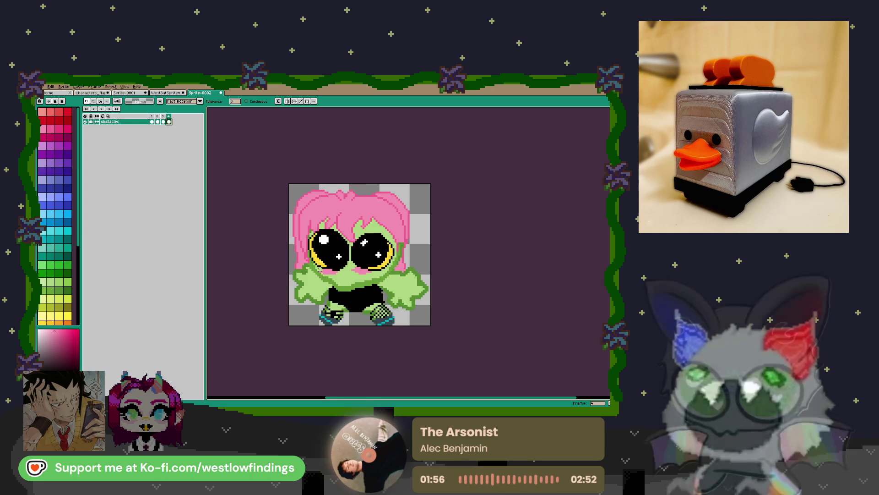
pyautogui.scroll(1, 345, 248)
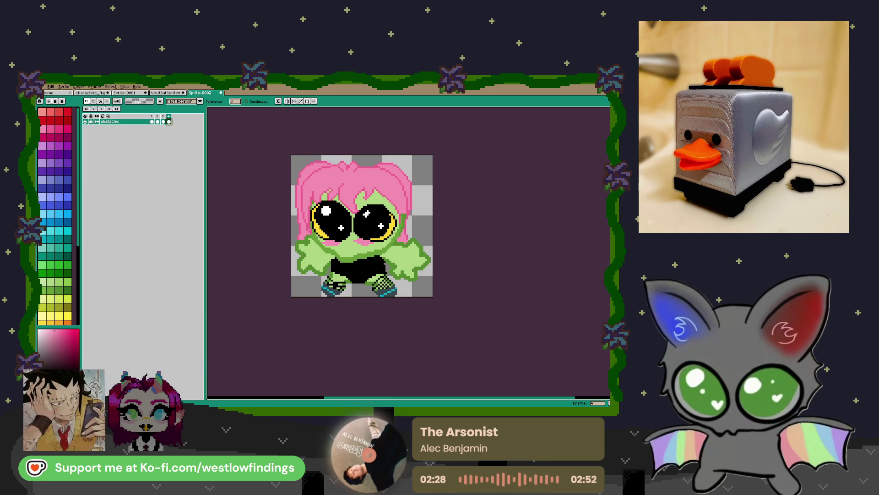
pyautogui.hotkey('alt', 'Tab')
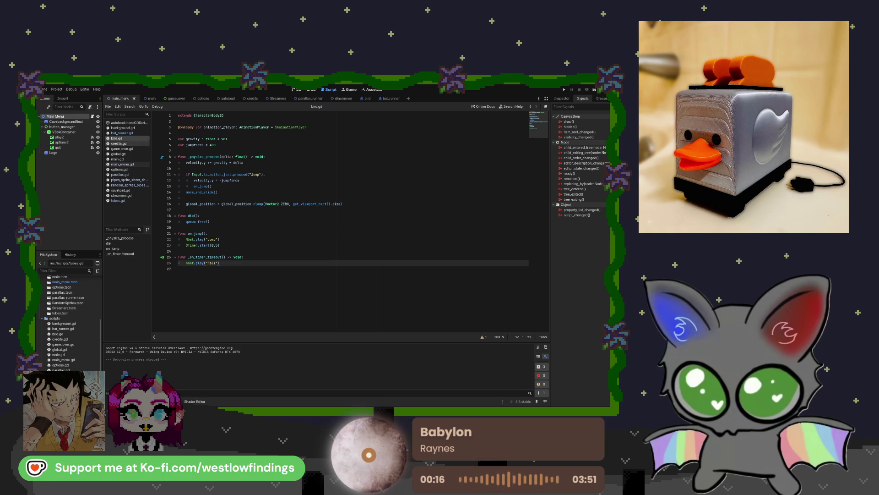
# - Open bat_runner.gd, view the dinorunner scene's cave level in 2D, then open the bird scene
pyautogui.click(121, 133)
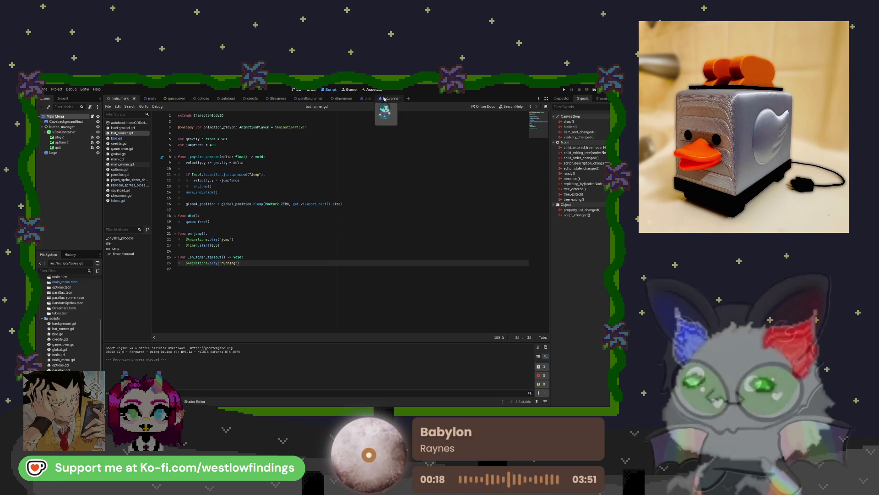
pyautogui.click(335, 99)
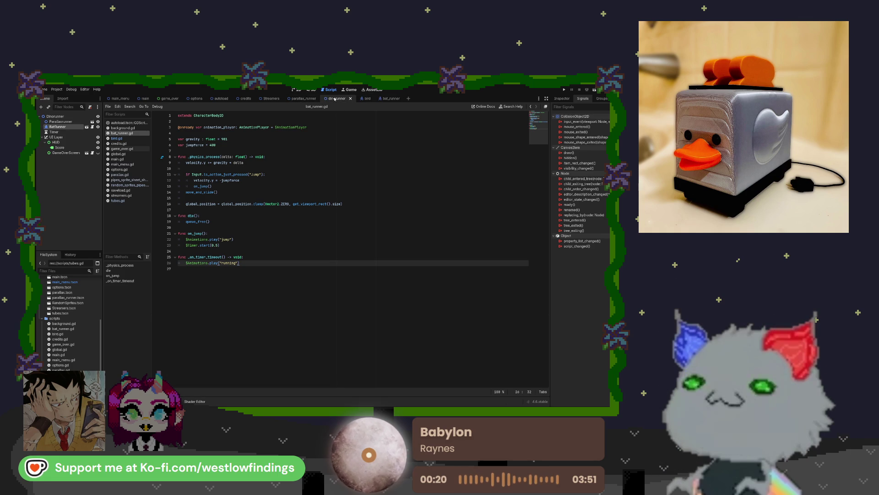
pyautogui.click(297, 90)
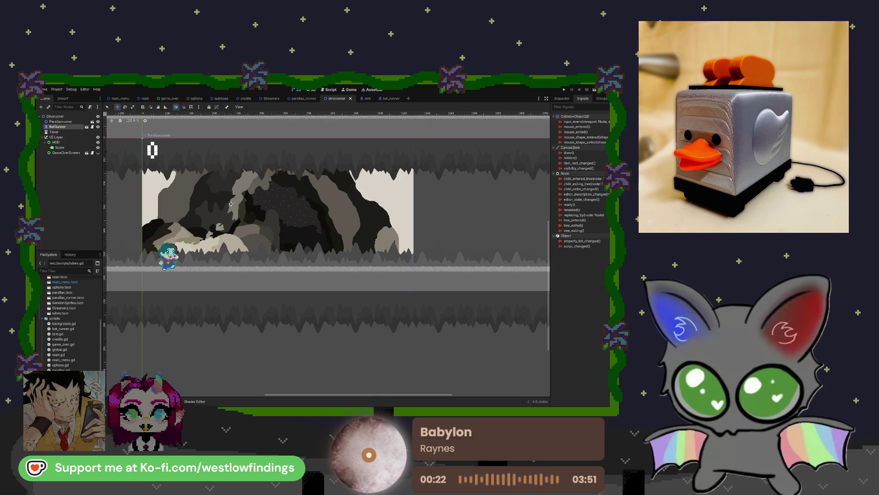
pyautogui.scroll(2, 285, 248)
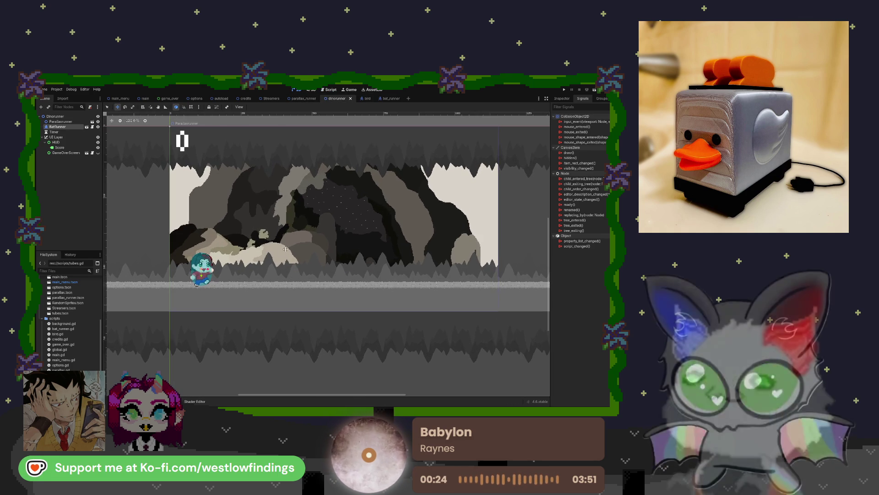
pyautogui.scroll(2, 285, 249)
pyautogui.hscroll(1, 285, 249)
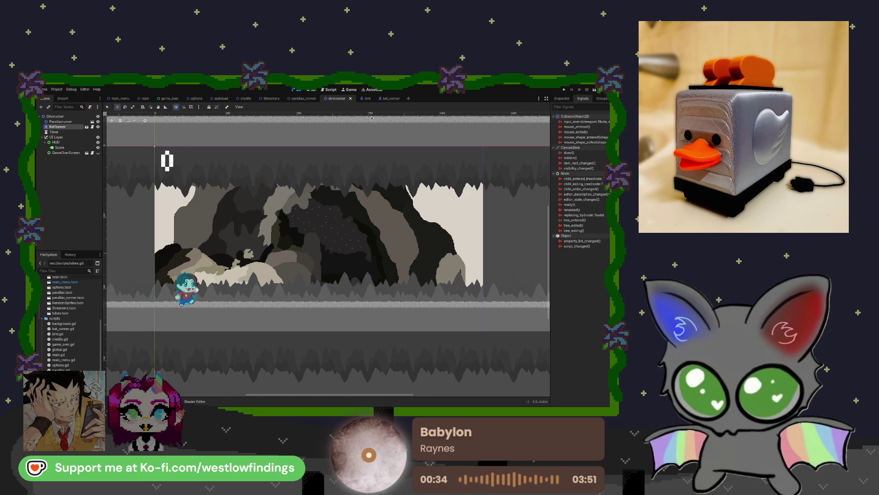
pyautogui.click(367, 100)
# - Browse the open scenes, move the main scene tab after parallax_runner, and return to Script view
pyautogui.click(383, 99)
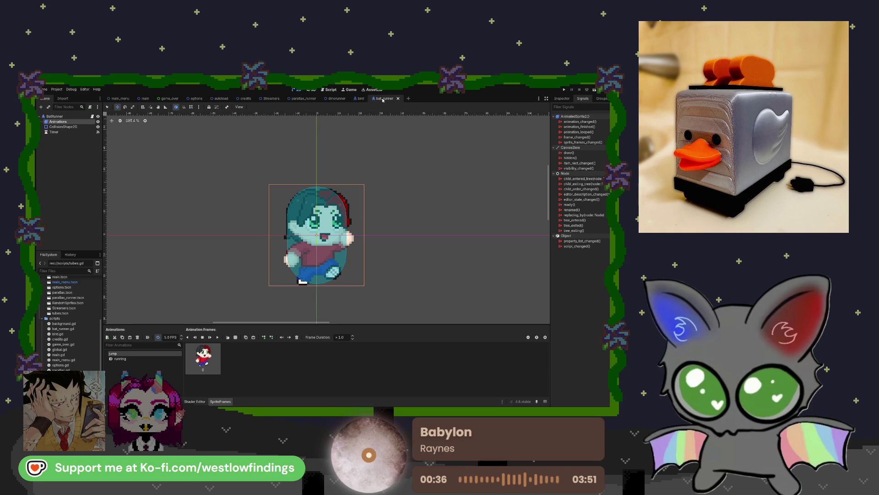
pyautogui.click(355, 99)
pyautogui.click(324, 98)
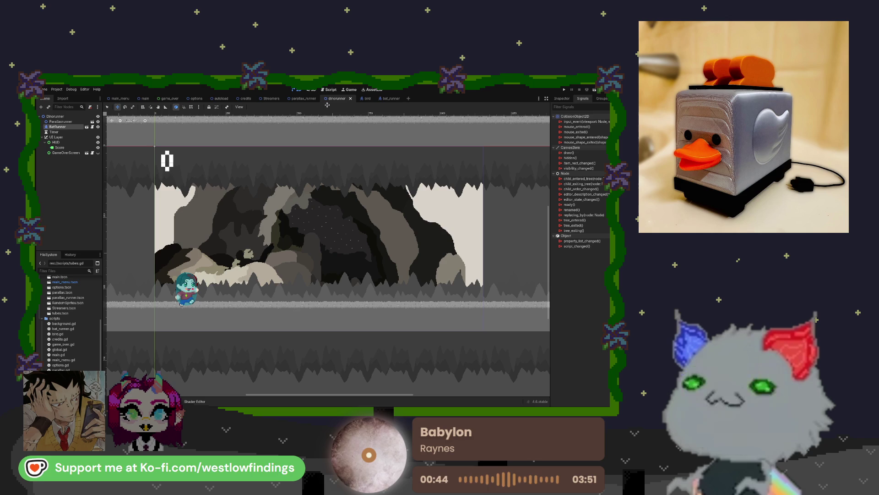
pyautogui.click(142, 99)
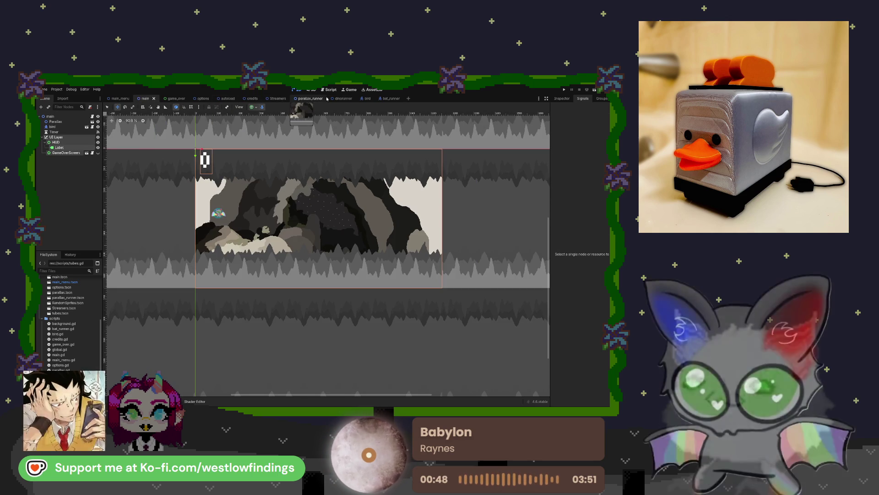
pyautogui.moveTo(145, 99); pyautogui.dragTo(316, 99)
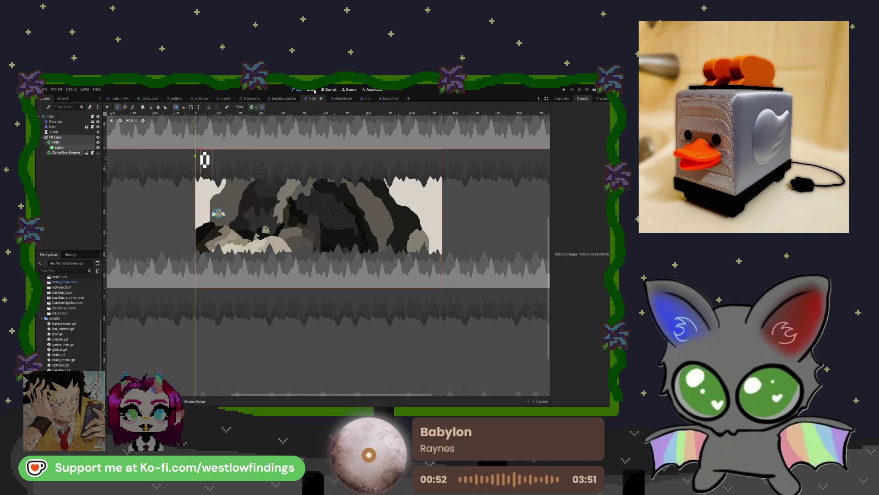
pyautogui.click(329, 90)
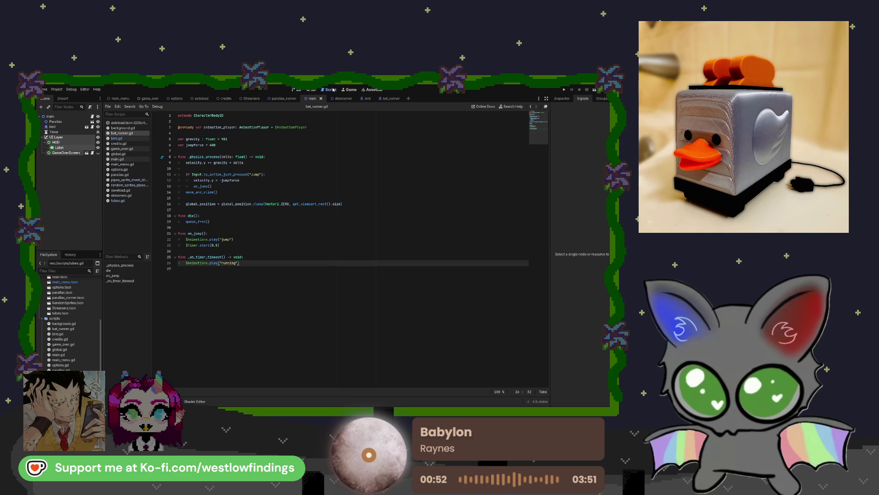
# - Open main.gd and select all of its code to copy
pyautogui.click(132, 159)
pyautogui.click(285, 227)
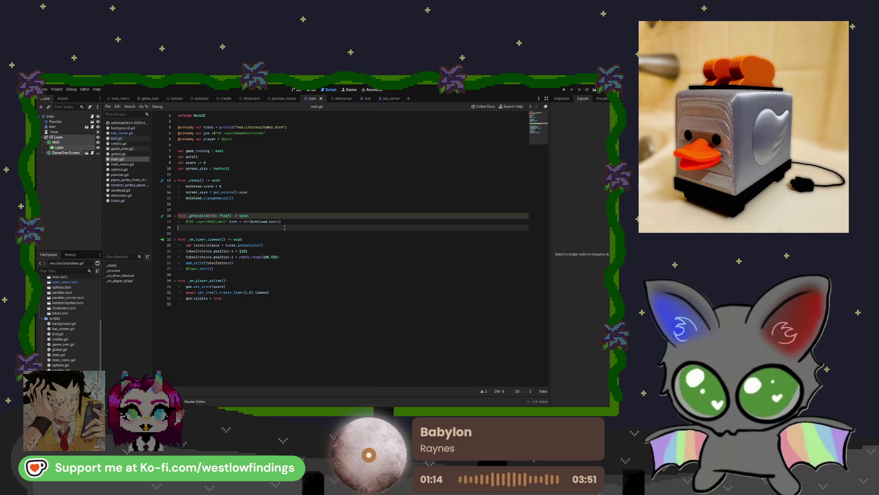
pyautogui.hotkey('ctrl', 'a')
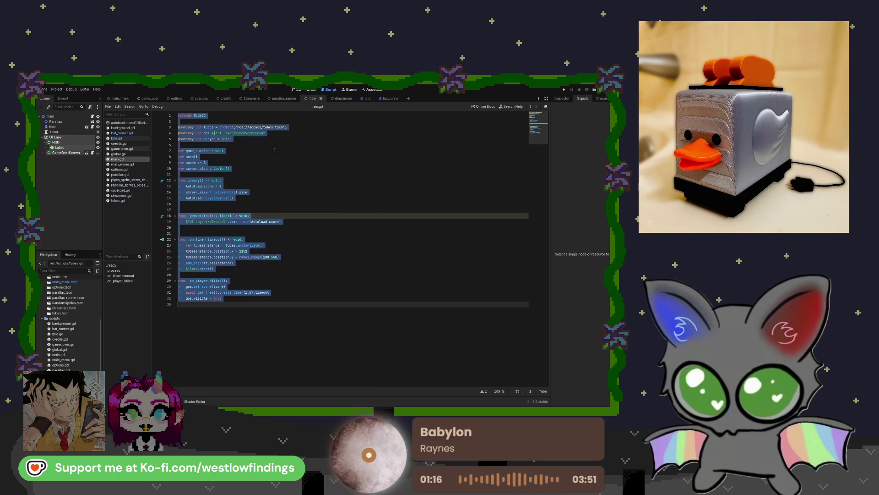
pyautogui.click(274, 156)
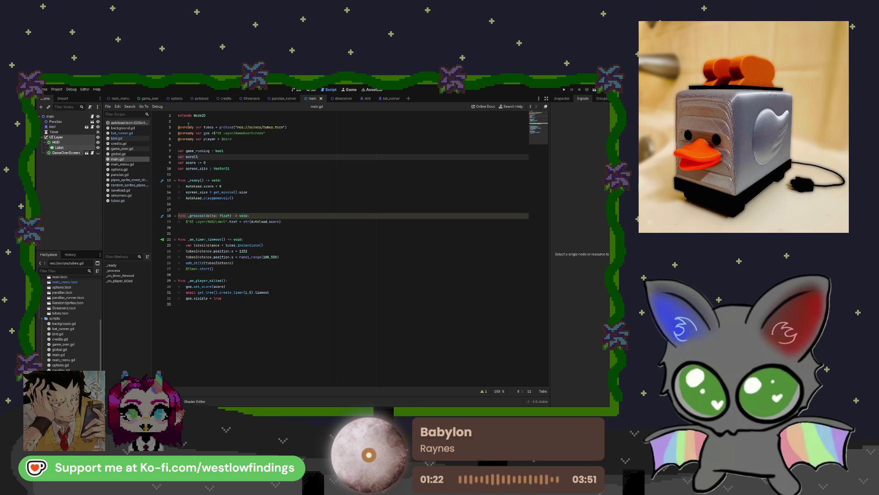
# - Attach a new dinorunner_main.gd script to the Dinorunner root node and select its template code
pyautogui.hotkey('ctrl', 'Tab')
pyautogui.click(80, 117)
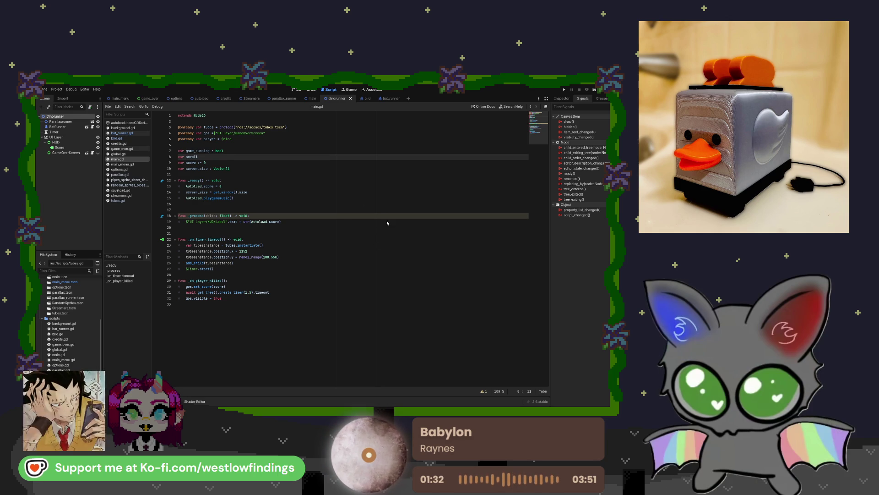
pyautogui.click(309, 291)
pyautogui.click(243, 181)
pyautogui.hotkey('ctrl', 'a')
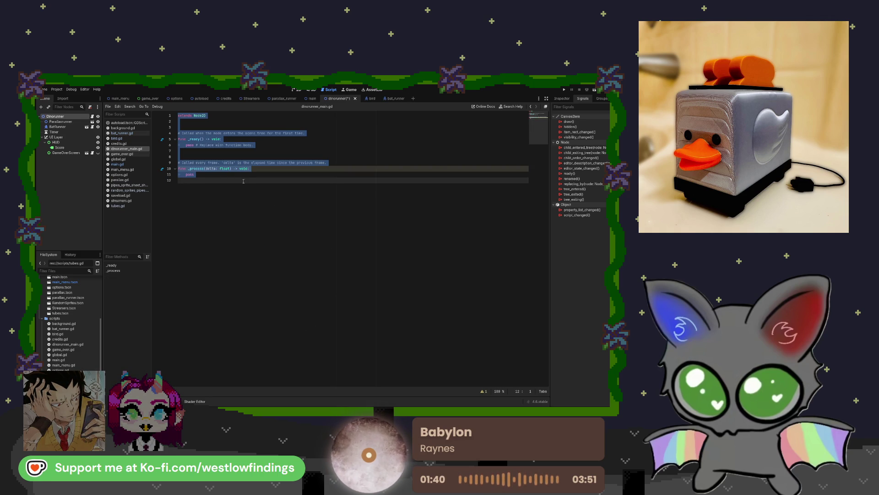
# - Paste main.gd's code into dinorunner_main.gd, replacing the template
pyautogui.hotkey('ctrl', 'v')
pyautogui.doubleClick(268, 127)
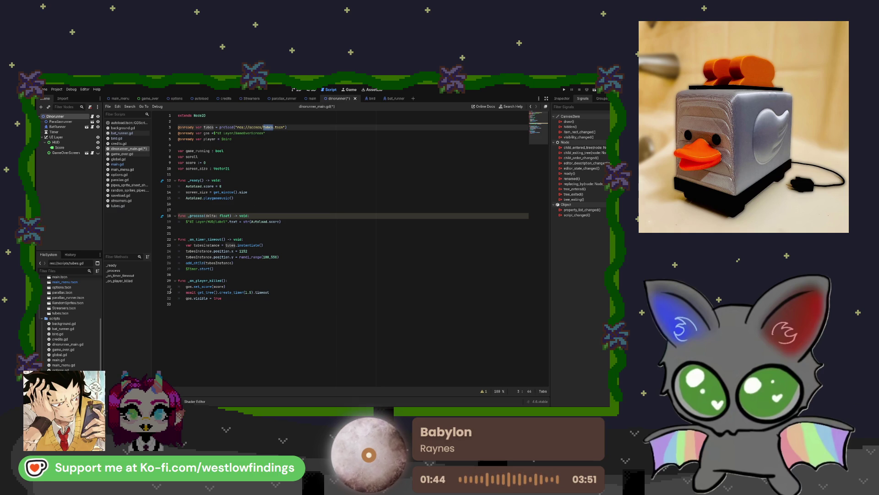
pyautogui.scroll(3, 82, 340)
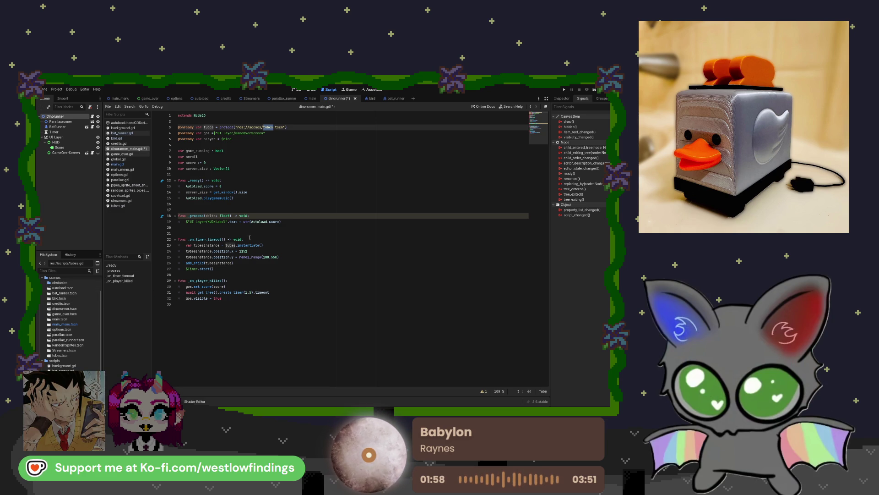
# - Create a new scene and save it as obstacles in the scenes/obstacles folder
pyautogui.hotkey('ctrl', 'n')
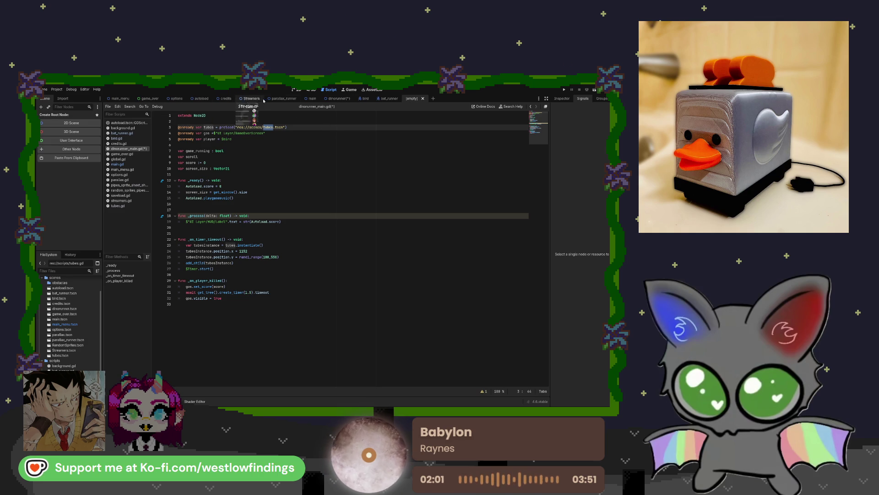
pyautogui.scroll(-3, 71, 348)
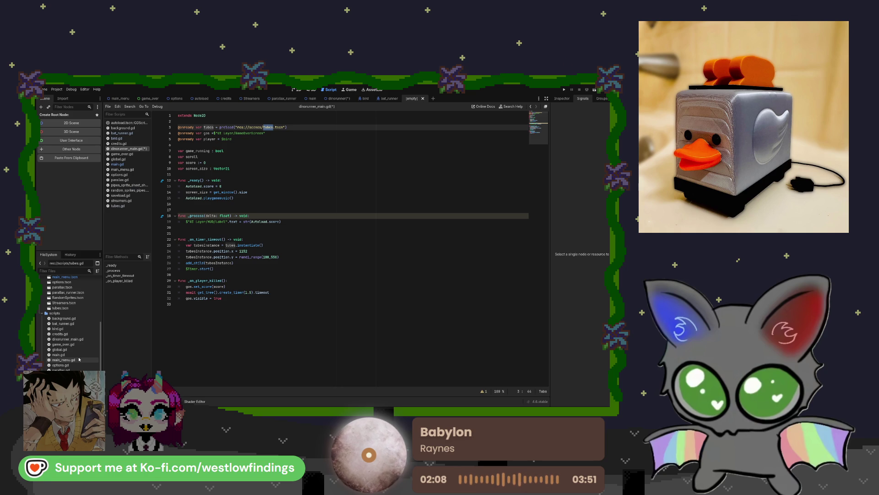
pyautogui.scroll(5, 80, 357)
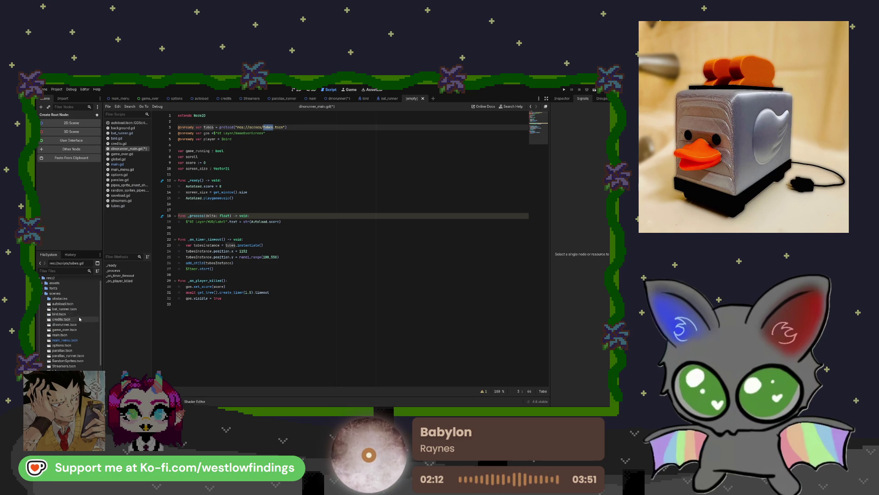
pyautogui.click(84, 299)
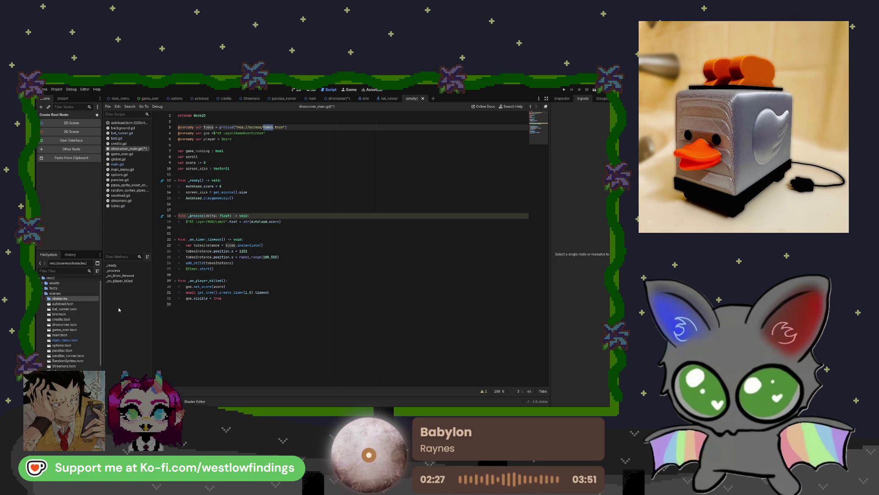
pyautogui.press('Return')
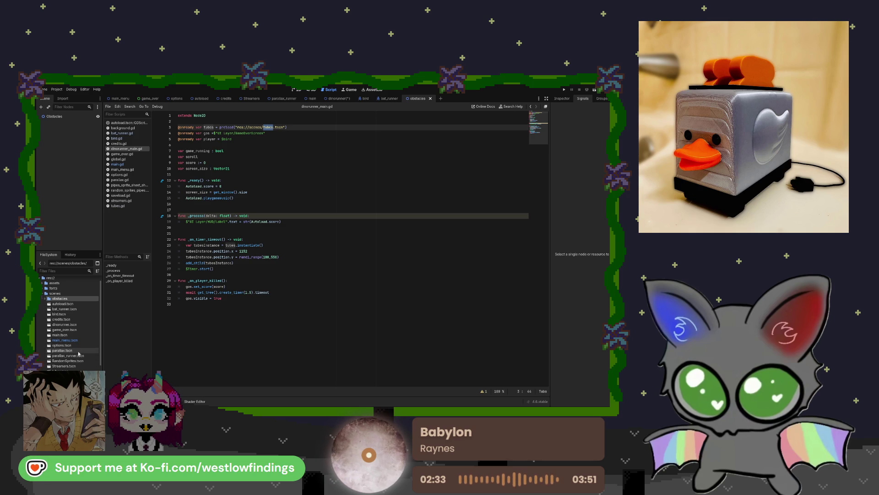
# - Open the tubes.tscn scene, closing the stray empty scene tab
pyautogui.click(64, 370)
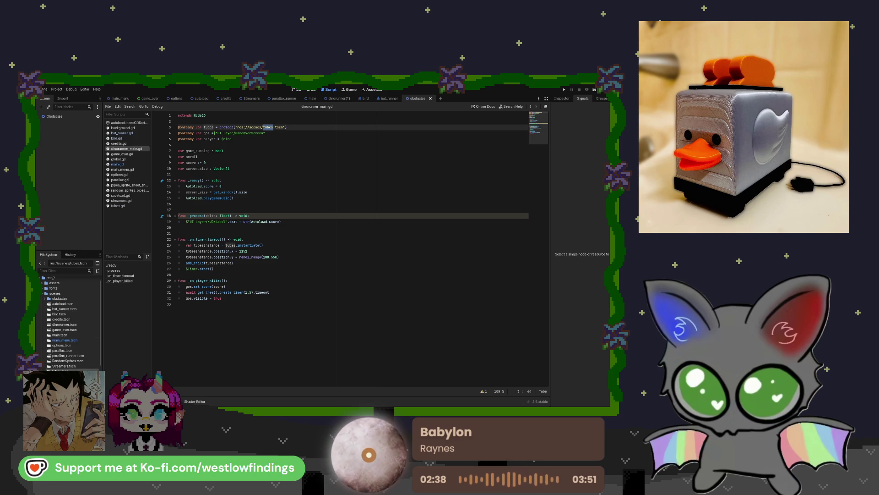
pyautogui.doubleClick(65, 370)
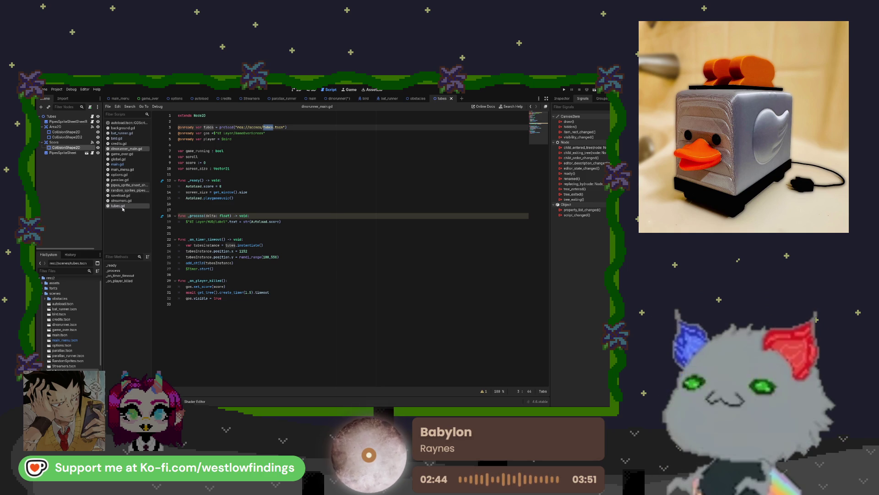
pyautogui.click(451, 98)
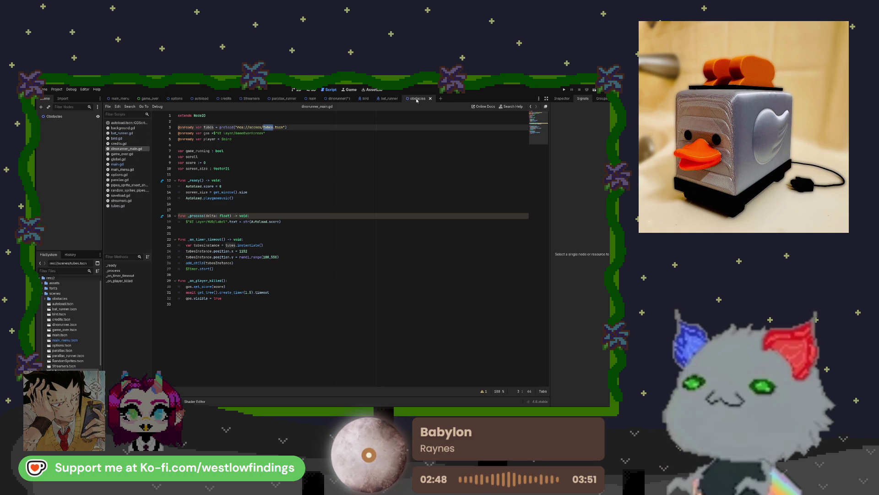
pyautogui.click(296, 89)
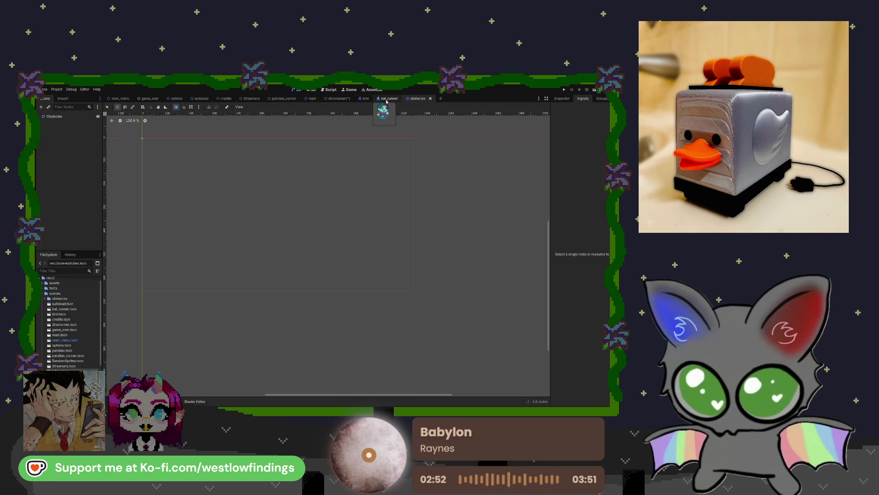
pyautogui.click(441, 99)
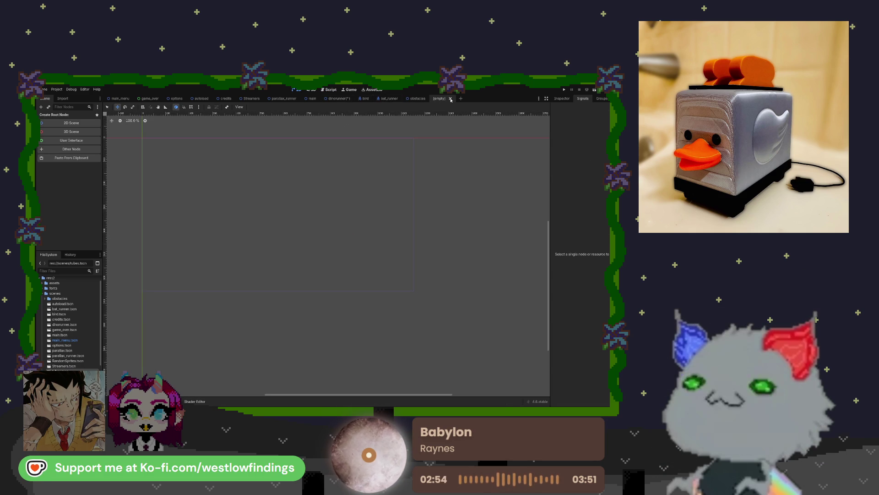
pyautogui.click(450, 98)
pyautogui.doubleClick(64, 371)
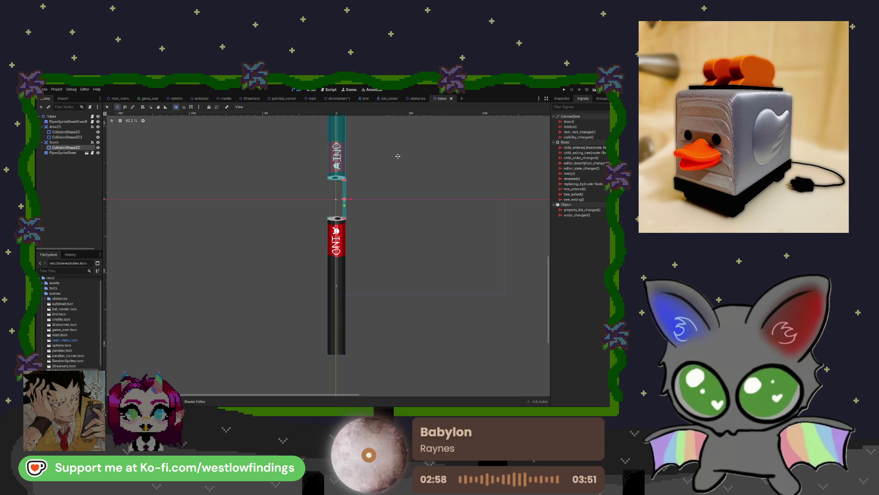
# - Place the obstacles tab after tubes and return to the dinorunner cave scene
pyautogui.moveTo(398, 156); pyautogui.dragTo(402, 192)
pyautogui.click(418, 98)
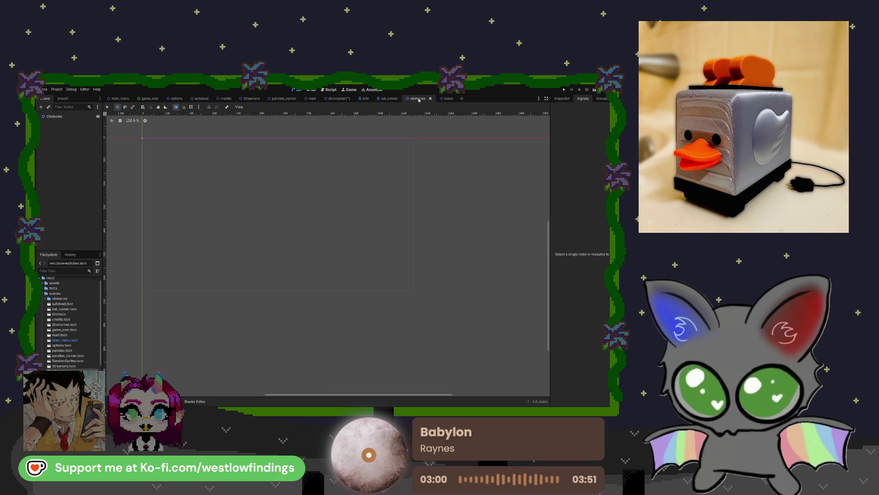
pyautogui.moveTo(456, 100); pyautogui.dragTo(458, 99)
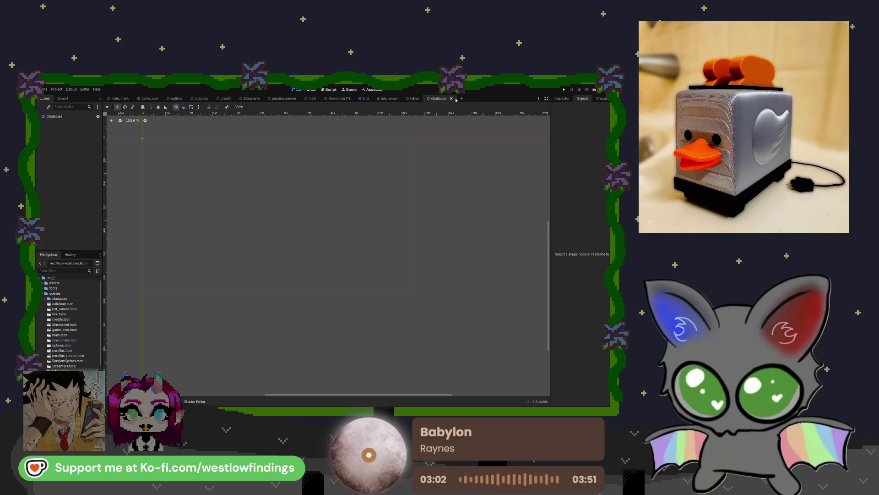
pyautogui.click(338, 98)
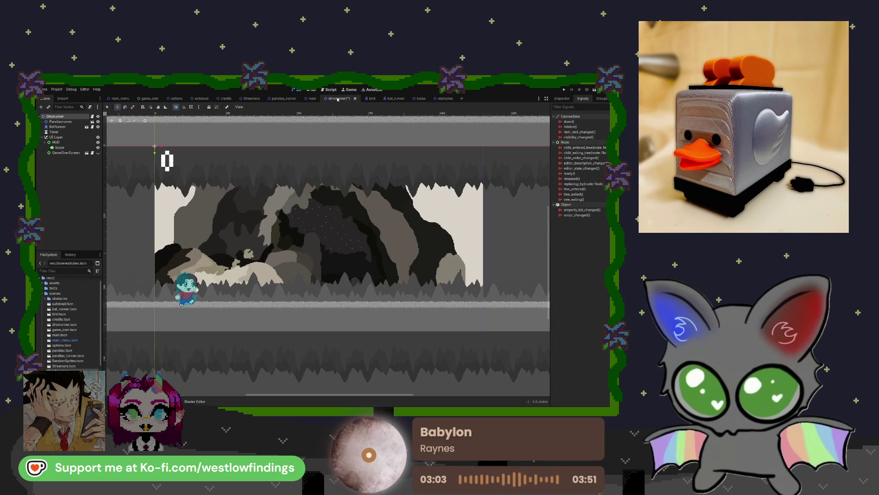
# - Save the dinorunner scene and open dinorunner_main.gd in the script editor
pyautogui.hotkey('ctrl', 's')
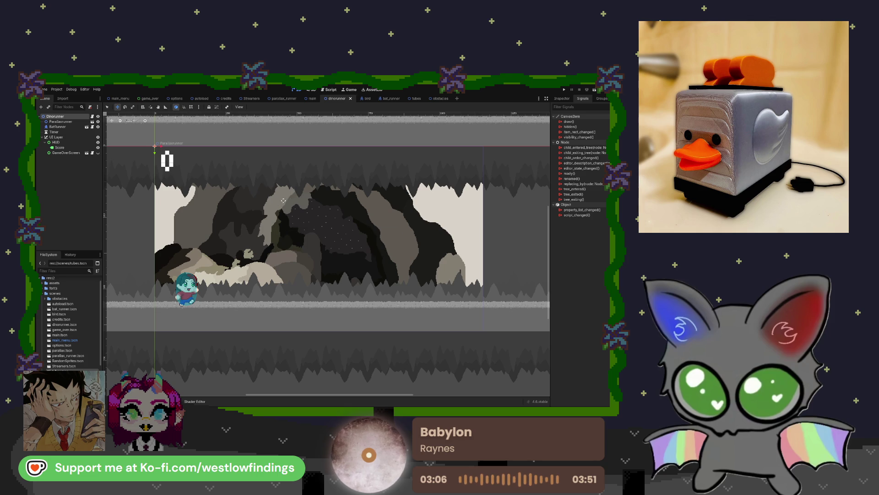
pyautogui.click(331, 89)
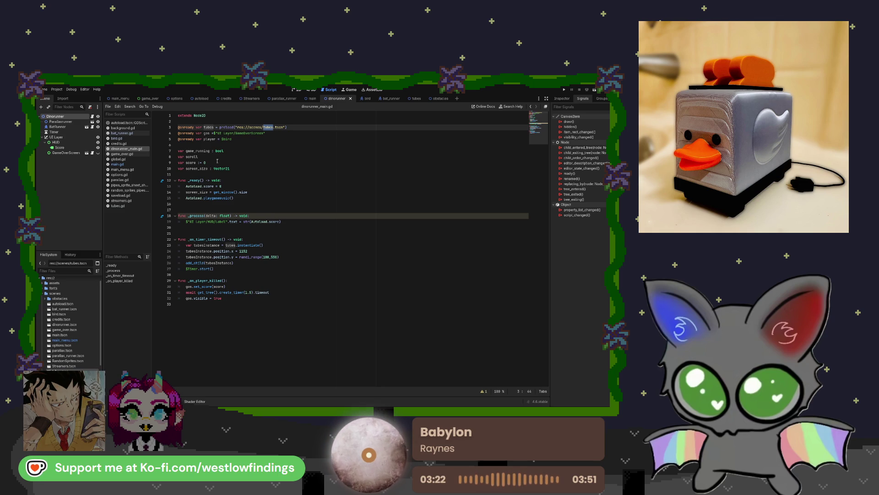
# - Change the preload path from tubes.tscn to res://scenes/obstacles/obstacles.tscn
pyautogui.click(282, 127)
pyautogui.moveTo(283, 126)
pyautogui.mouseDown()
pyautogui.moveTo(243, 127)
pyautogui.moveTo(250, 125)
pyautogui.mouseUp()
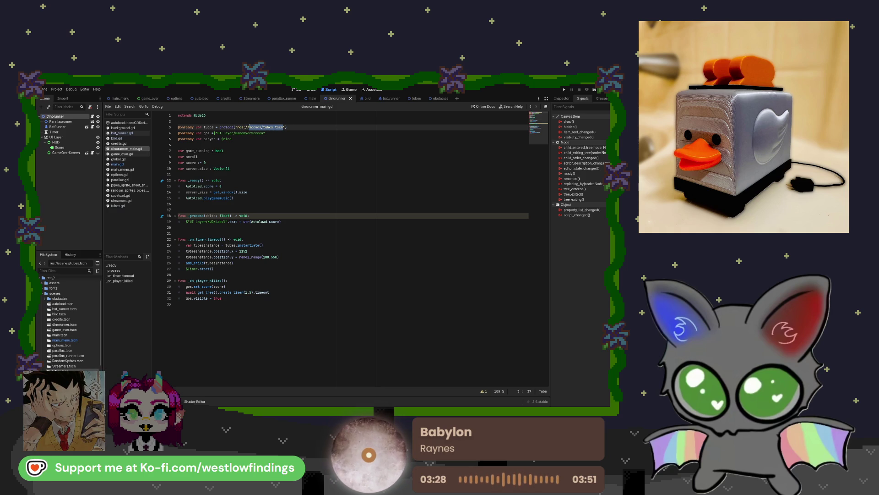
pyautogui.press('BackSpace')
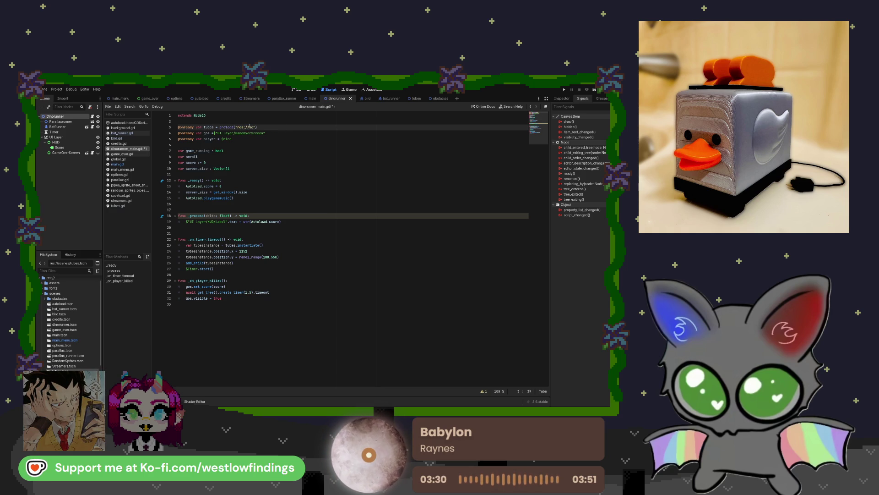
pyautogui.write('scenes')
pyautogui.press('Down')
pyautogui.press('Down')
pyautogui.press('Down')
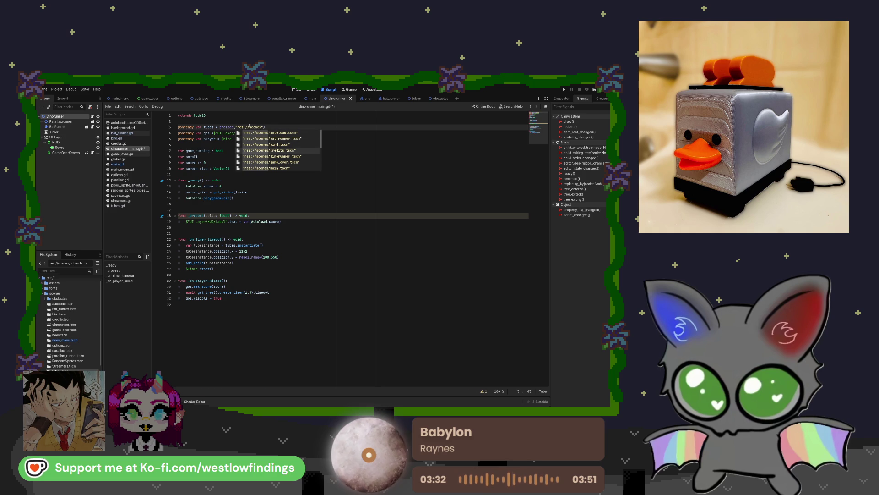
pyautogui.press('Return')
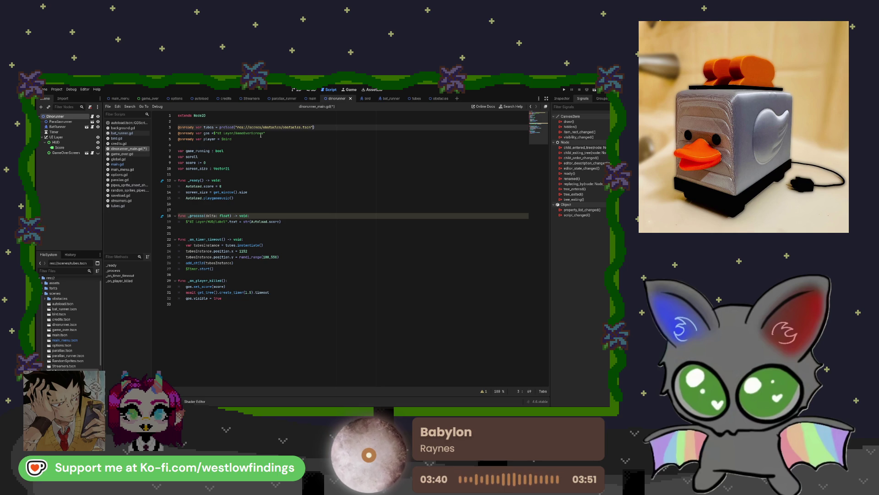
# - Replace $bird on line 5 with a $BatRunner reference for the player variable
pyautogui.click(235, 139)
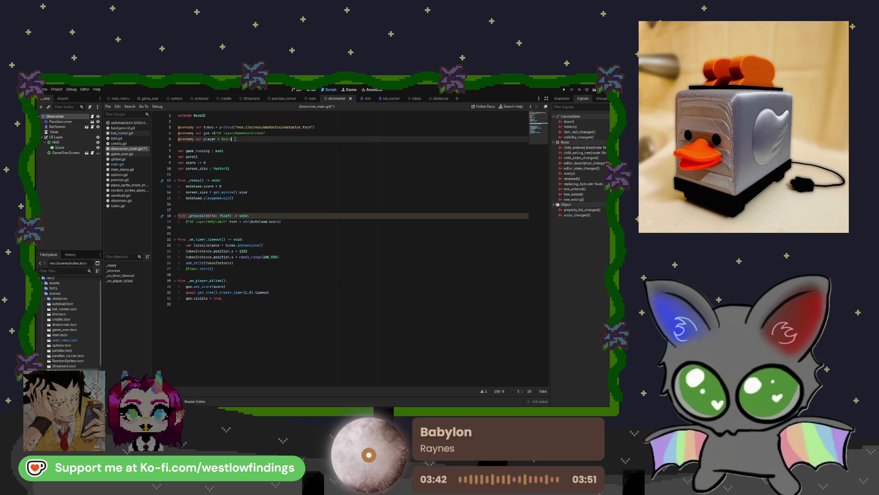
pyautogui.press('BackSpace')
pyautogui.press('BackSpace')
pyautogui.press('BackSpace')
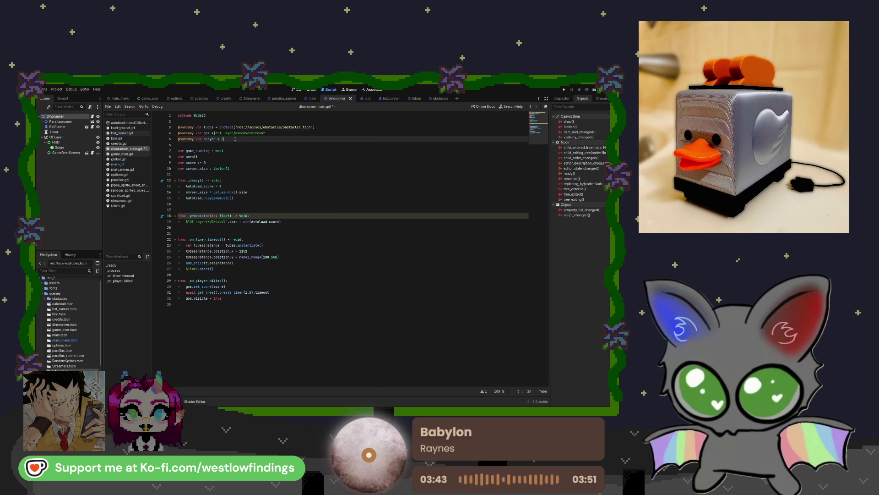
pyautogui.press('BackSpace')
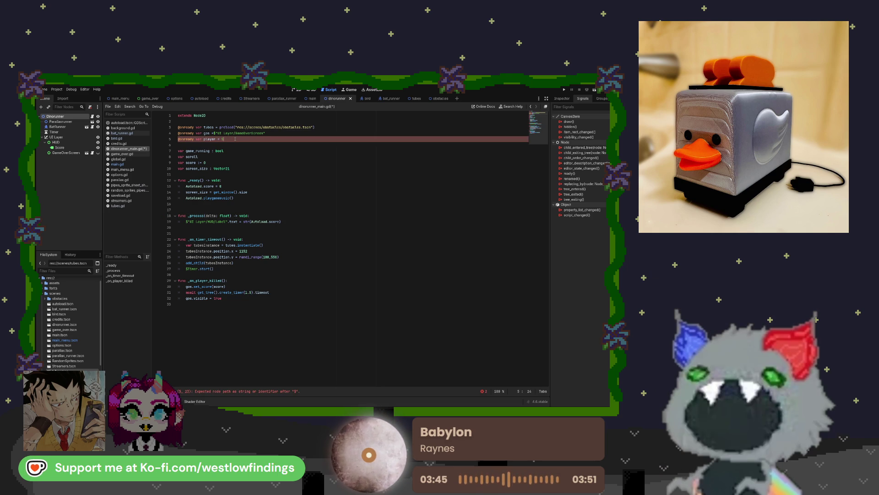
pyautogui.moveTo(58, 127); pyautogui.dragTo(264, 139)
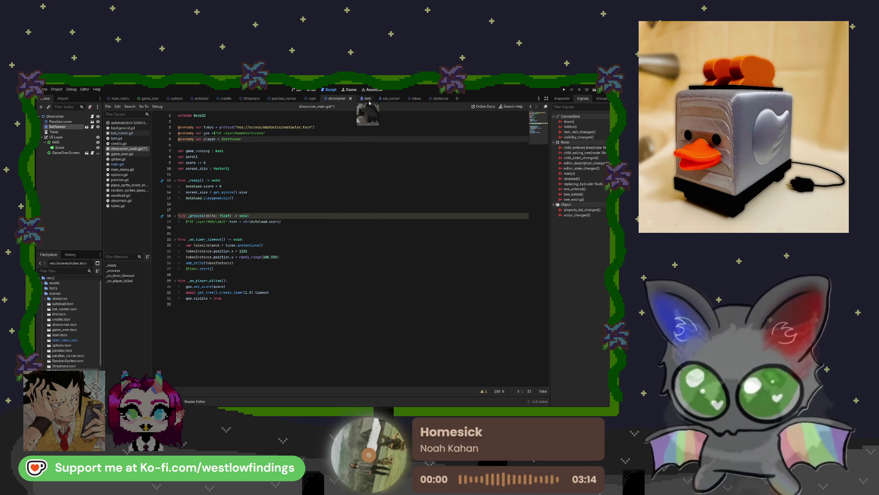
pyautogui.click(310, 98)
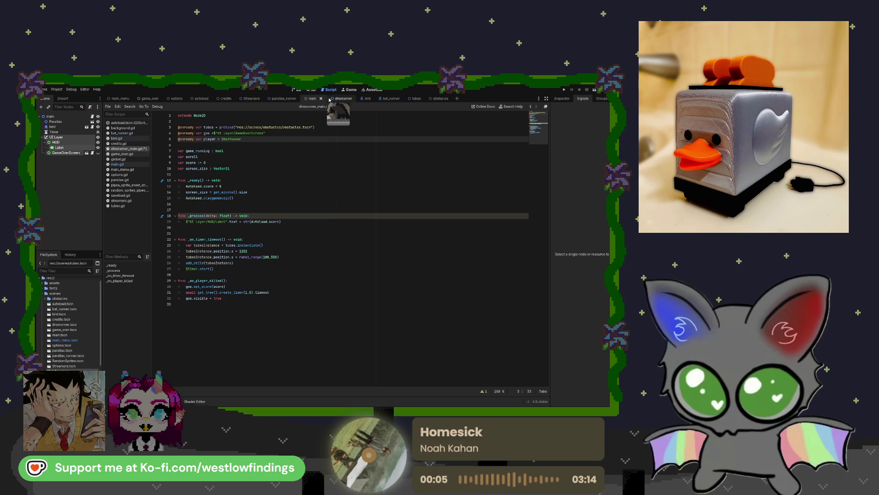
pyautogui.click(341, 98)
pyautogui.click(131, 165)
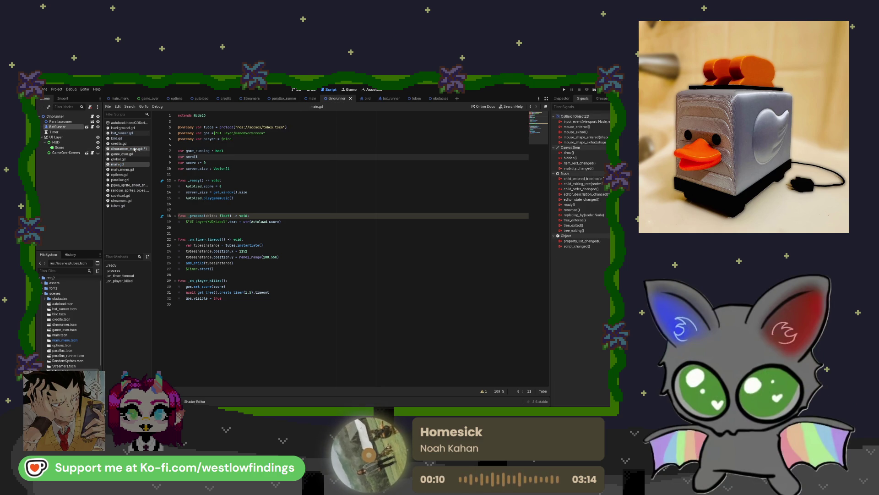
pyautogui.click(312, 98)
pyautogui.click(334, 99)
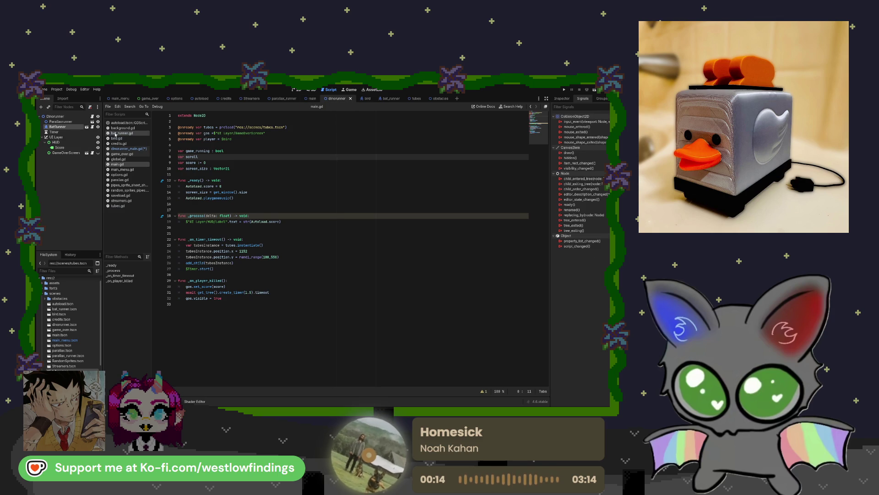
pyautogui.click(130, 149)
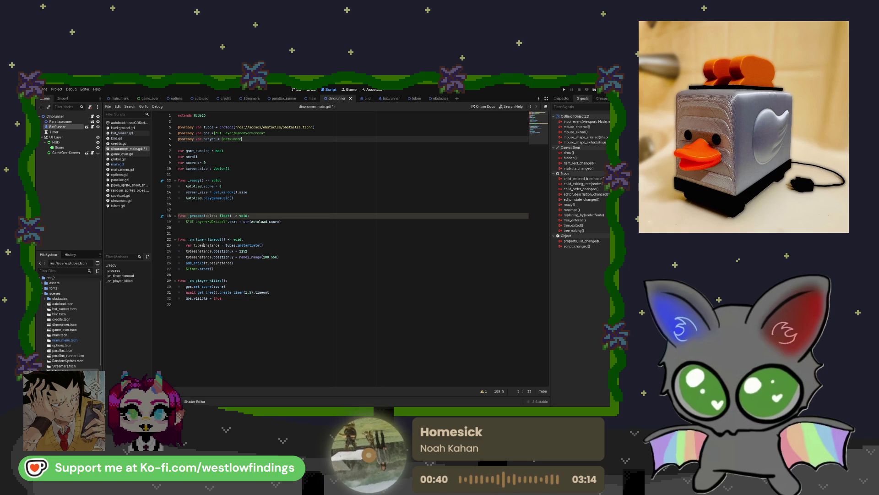
pyautogui.click(204, 245)
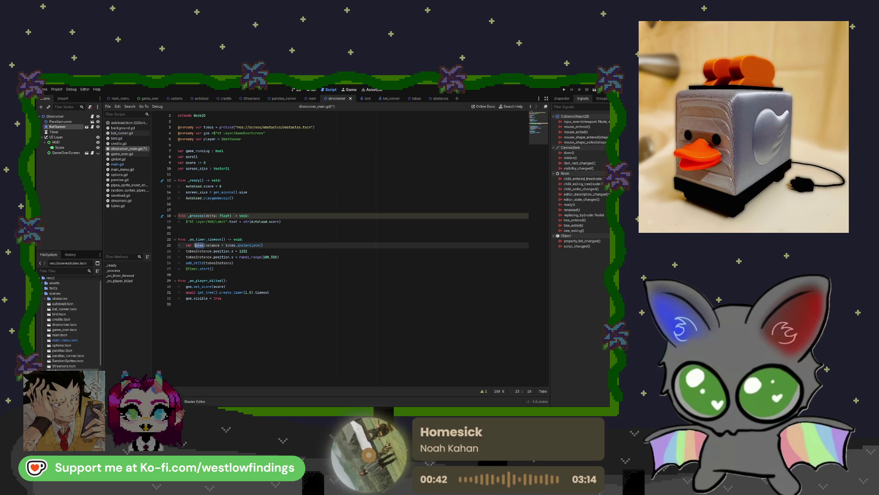